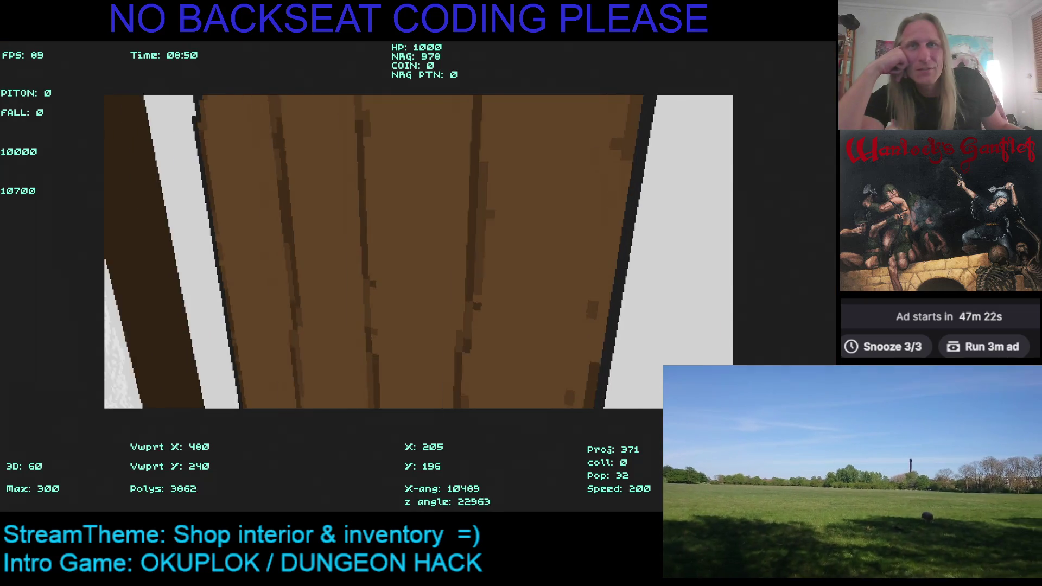
Step: Turn from the shop wall and walk down the cobbled street past the last houses onto open grassland
key("Left")
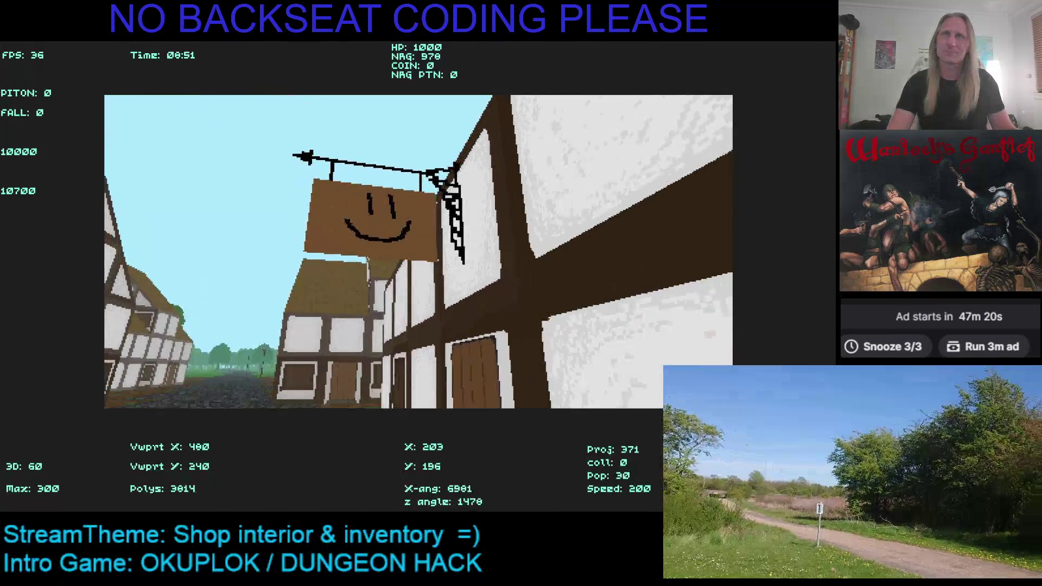
key("Left")
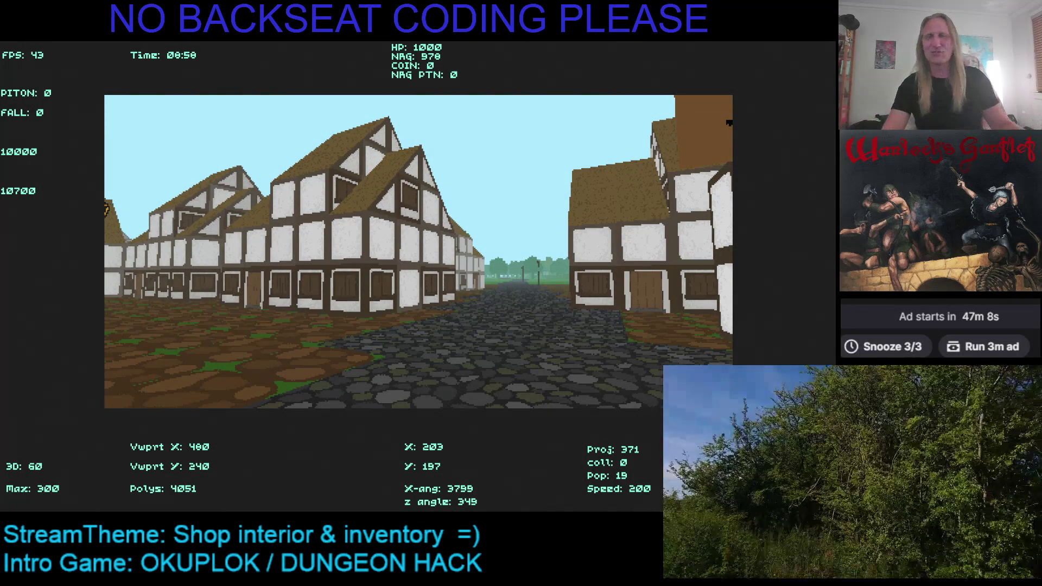
key("Right")
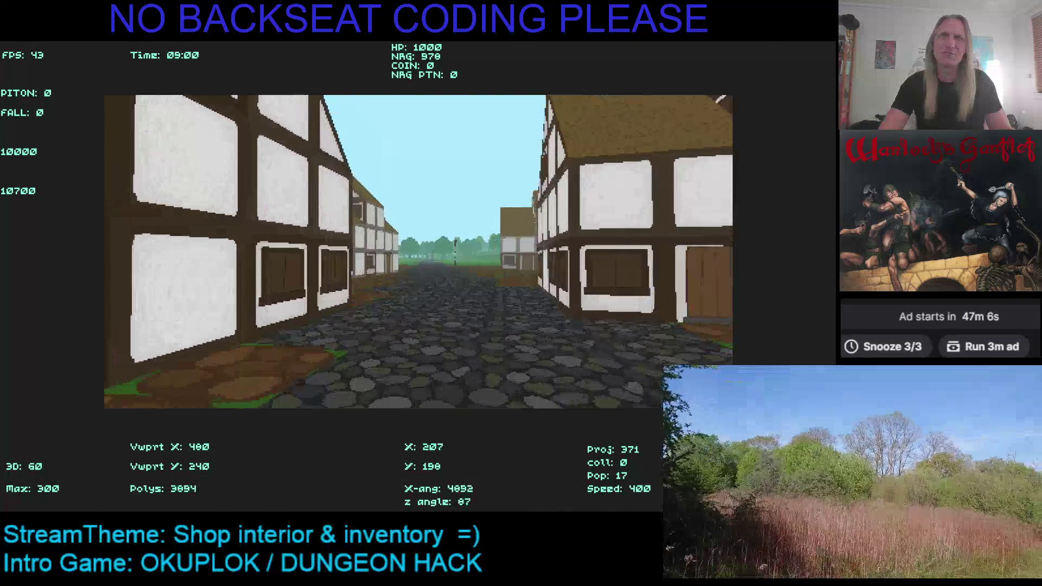
key("Right")
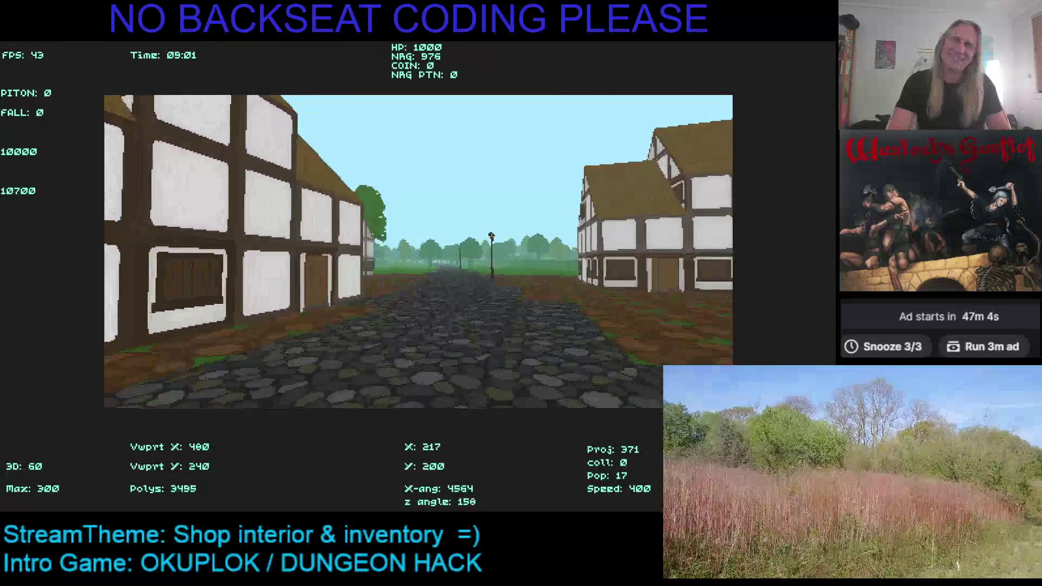
key("Right")
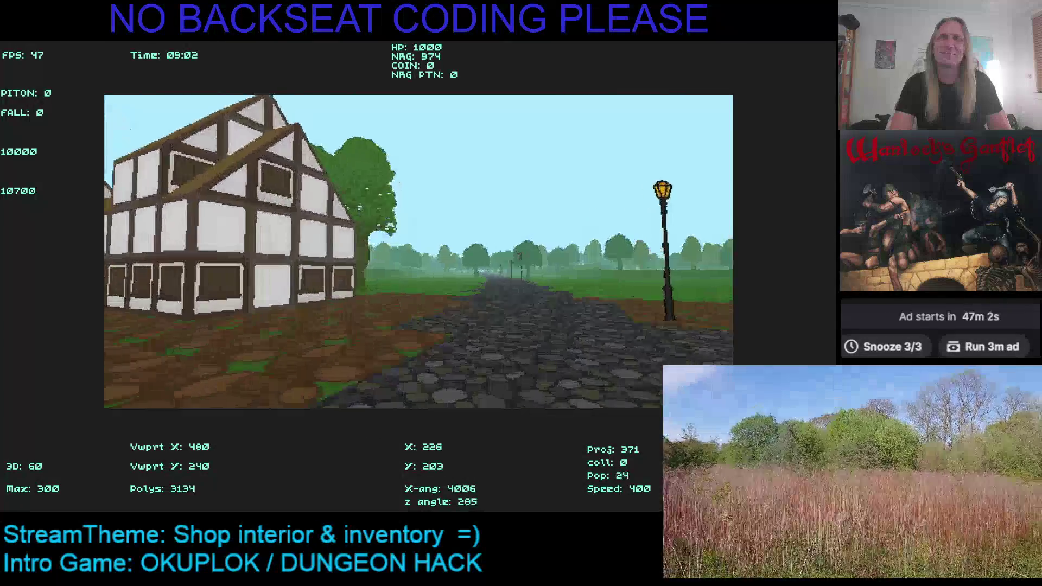
key("Right")
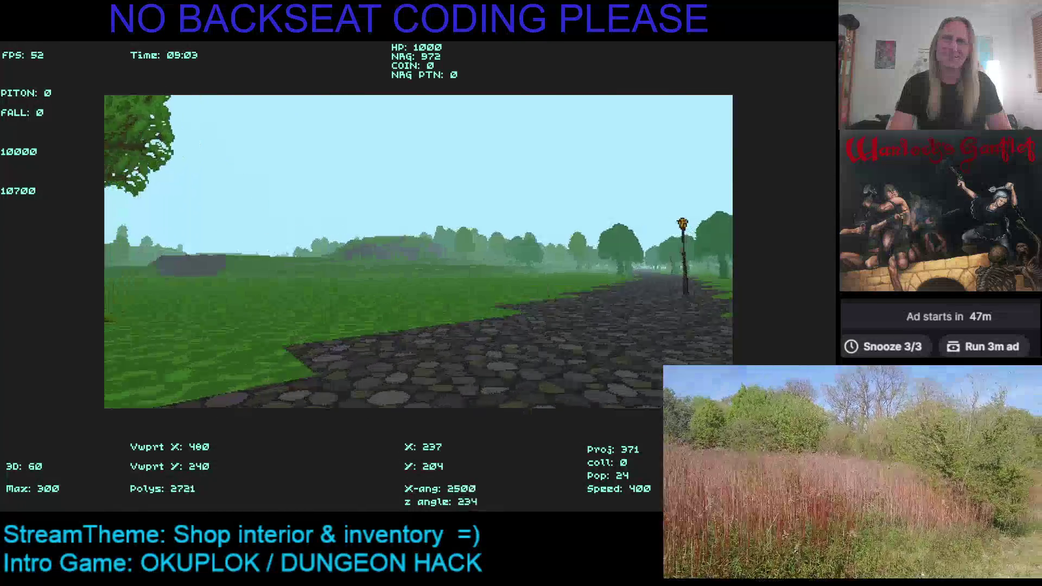
key("space")
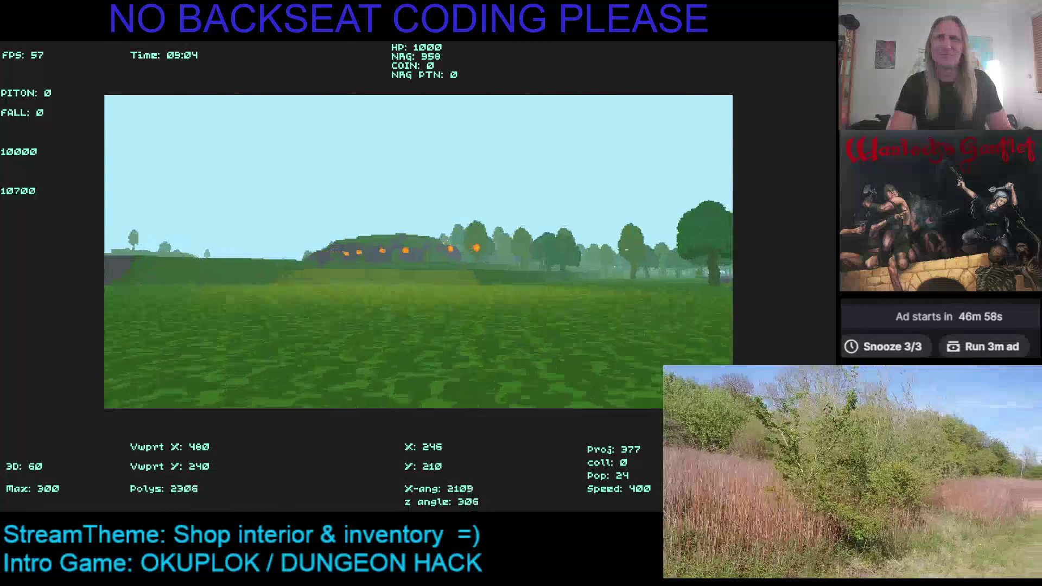
Step: Walk across the field beyond the village toward the tree line
key("Up")
key("Right")
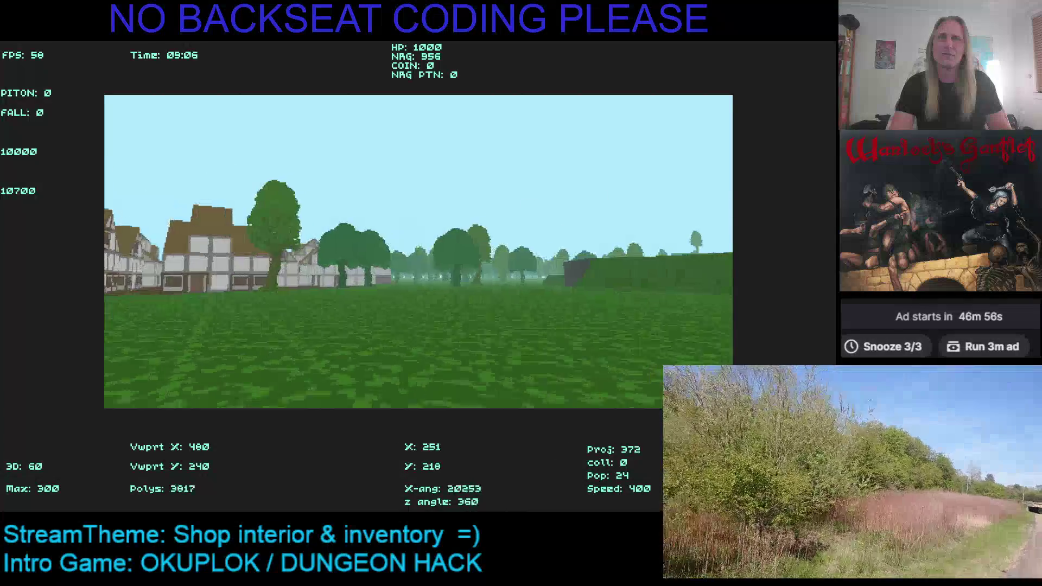
key("Right")
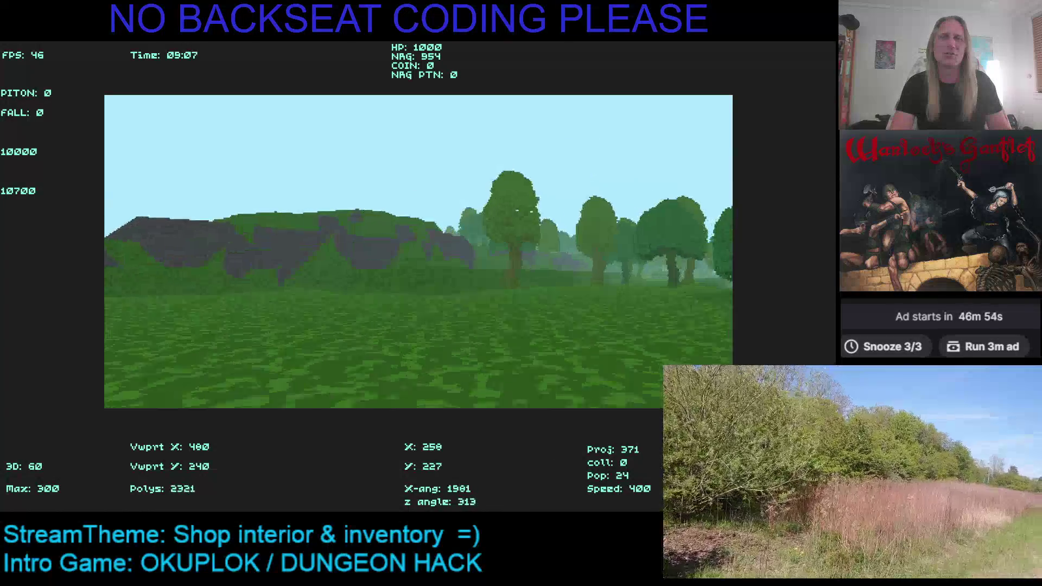
key("Left")
key("Up")
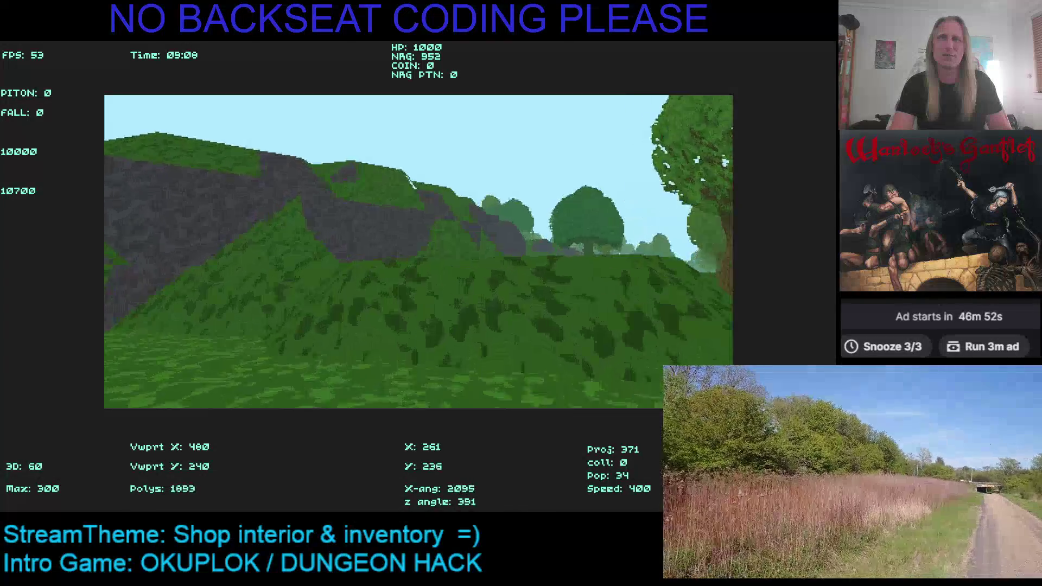
key("Right")
key("Up")
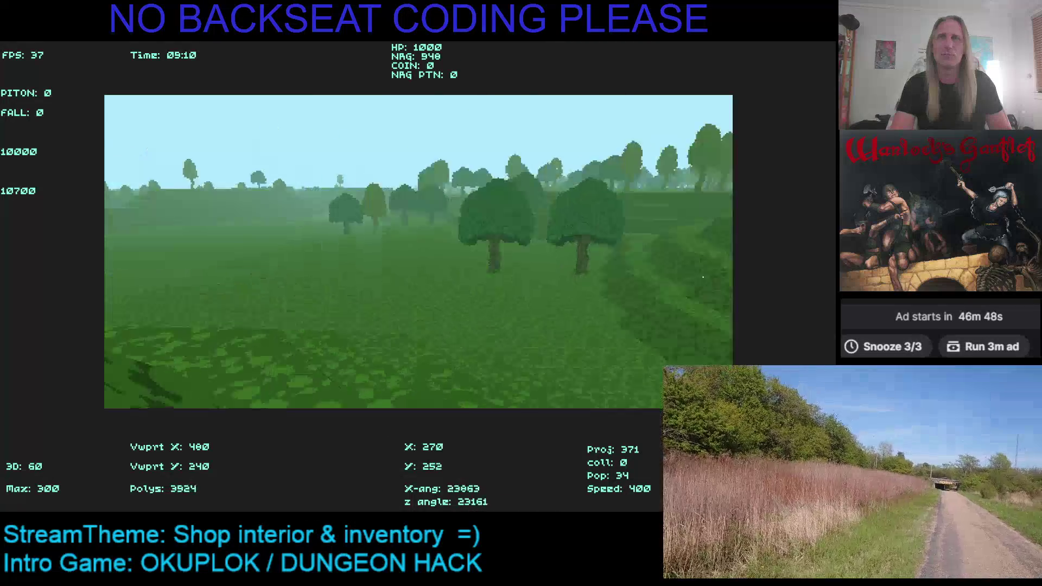
Step: Climb the grassy slope and walk in among the tree trunks
key("Up")
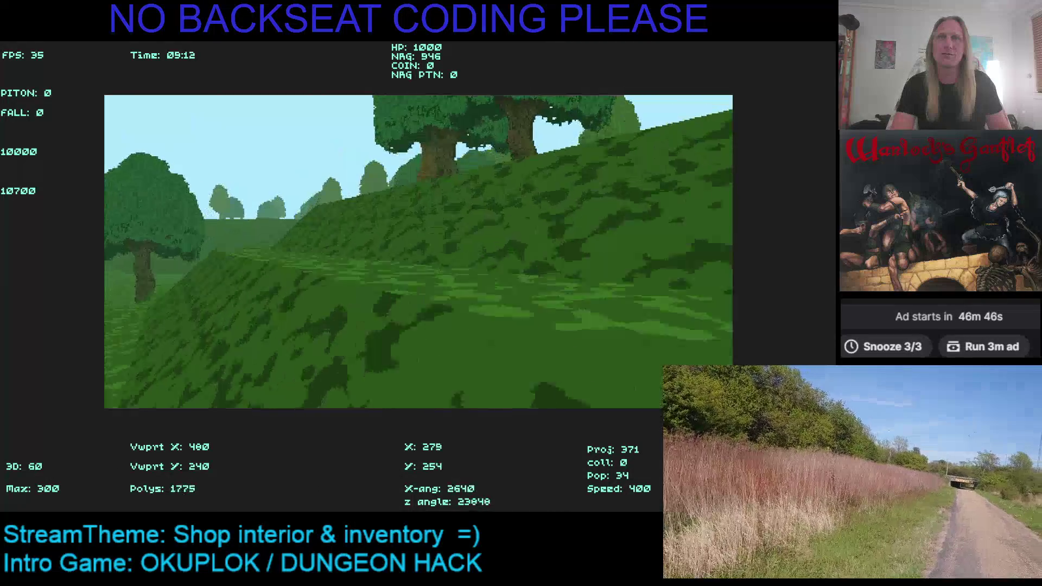
key("Up")
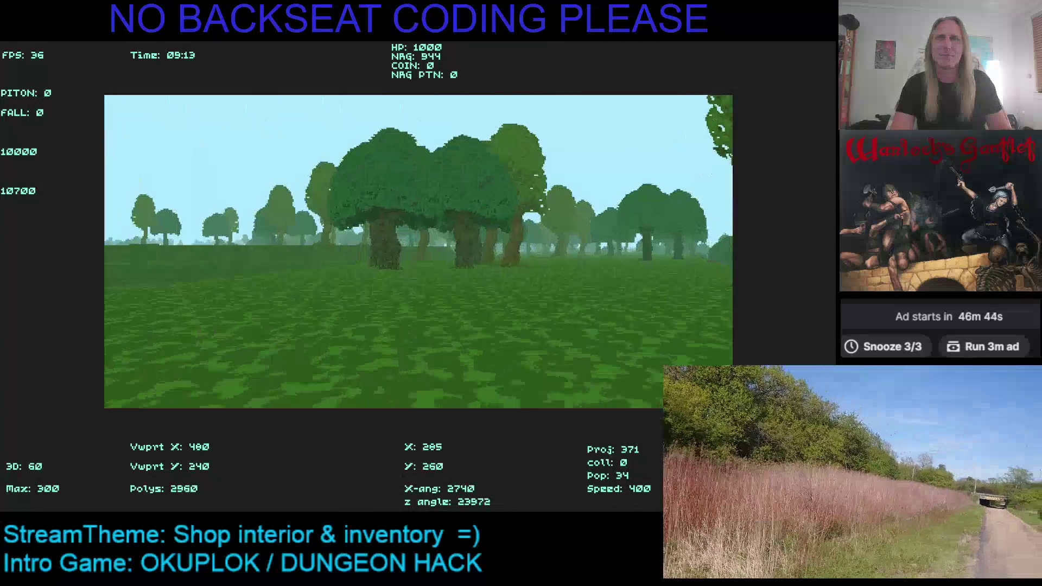
key("Up")
key("Up")
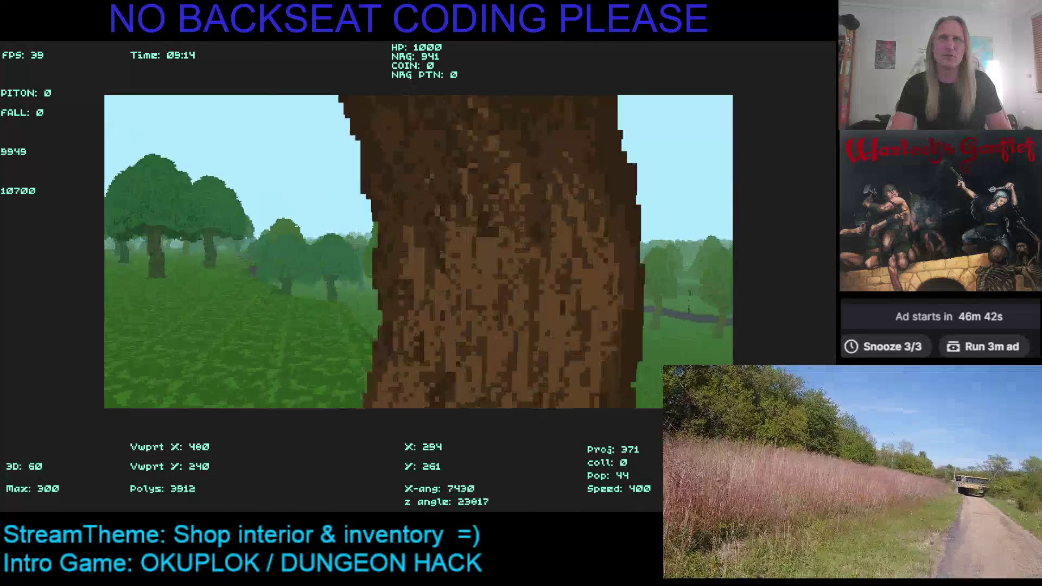
key("Left")
key("Up")
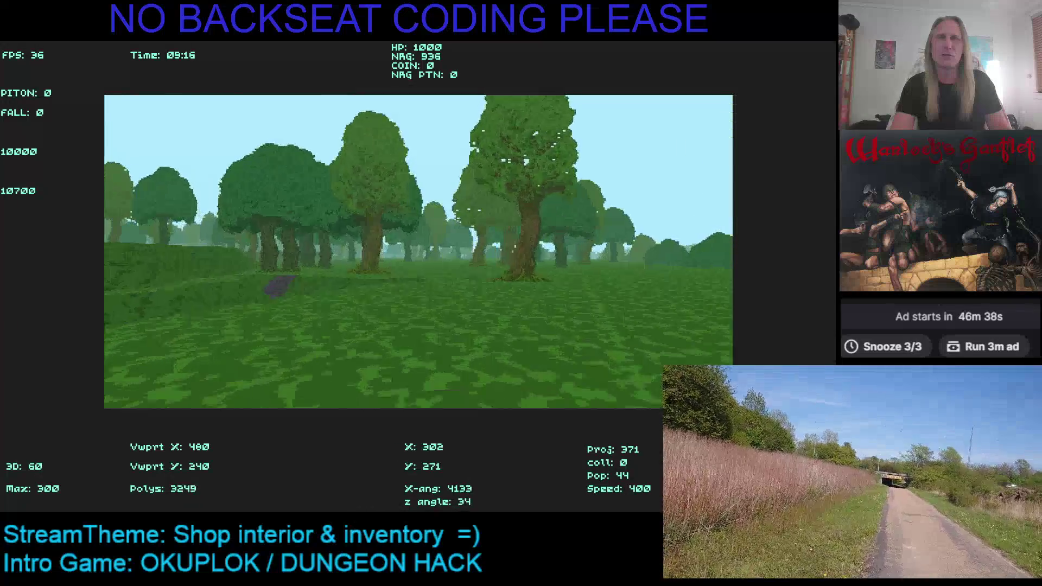
key("Right")
key("Left")
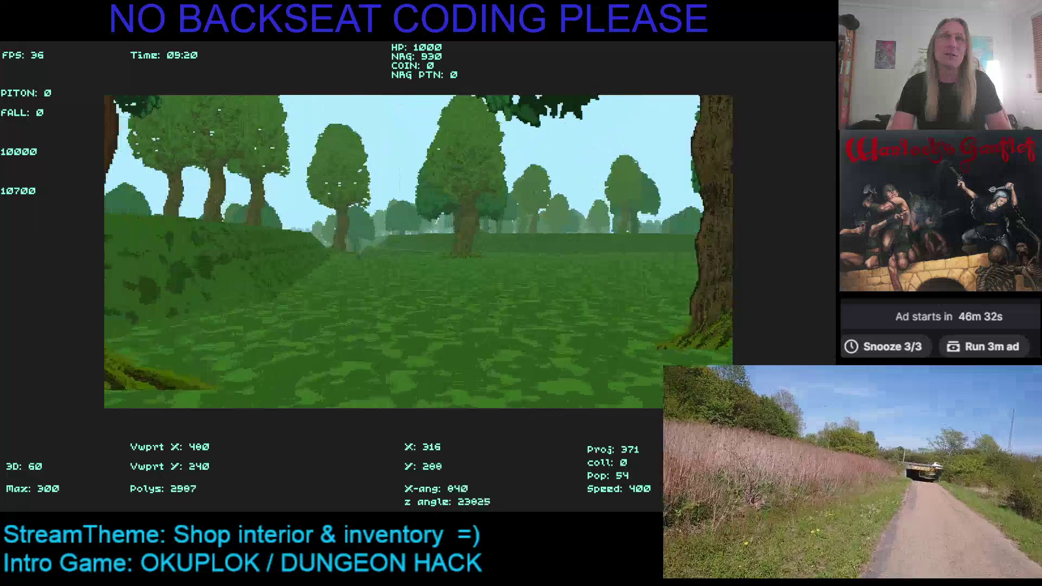
Step: Wander deeper into the forest, weaving between the trees and low grassy mounds
key("Left")
key("Up")
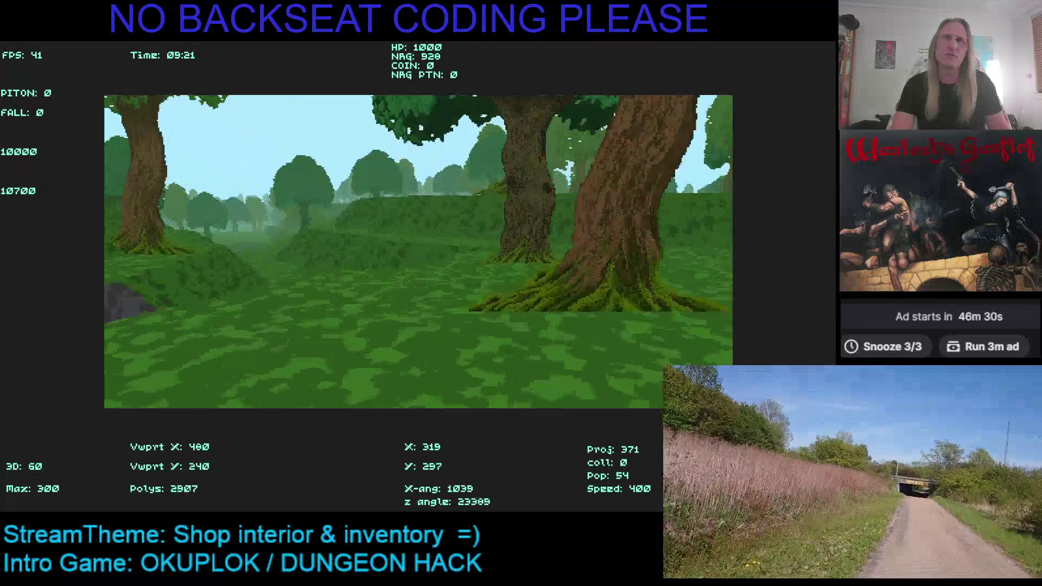
key("Up")
key("Left")
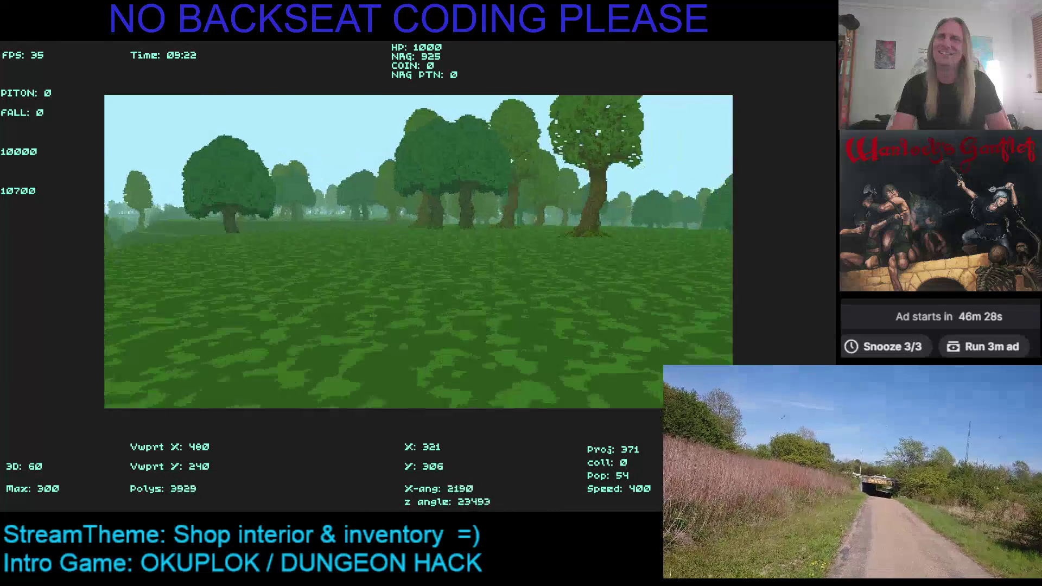
key("Up")
key("Left")
key("Up")
key("Left")
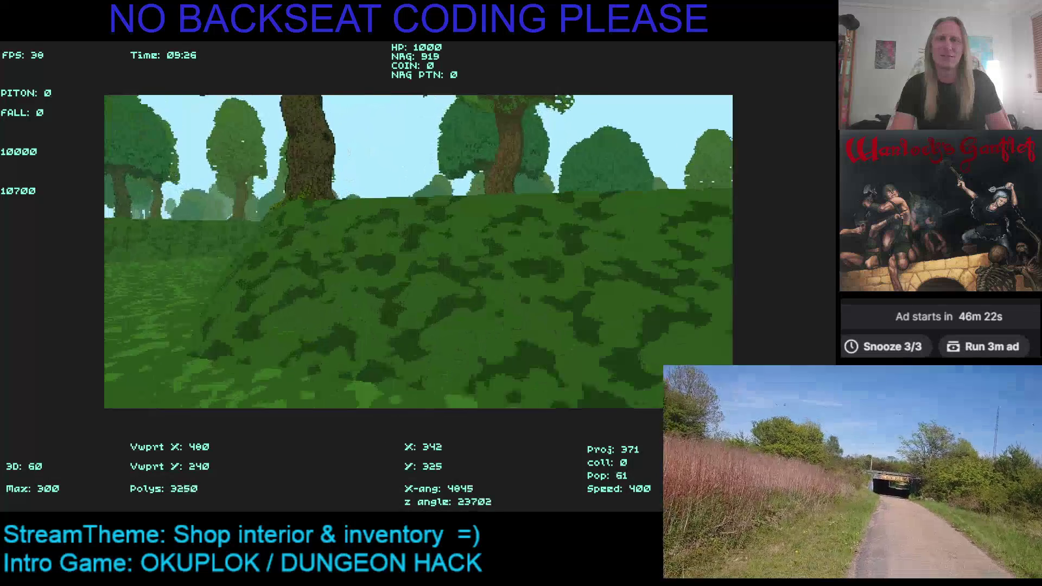
key("Up")
key("Right")
Step: Walk on through the woods, turning past groups of tree trunks
key("Up")
key("Left")
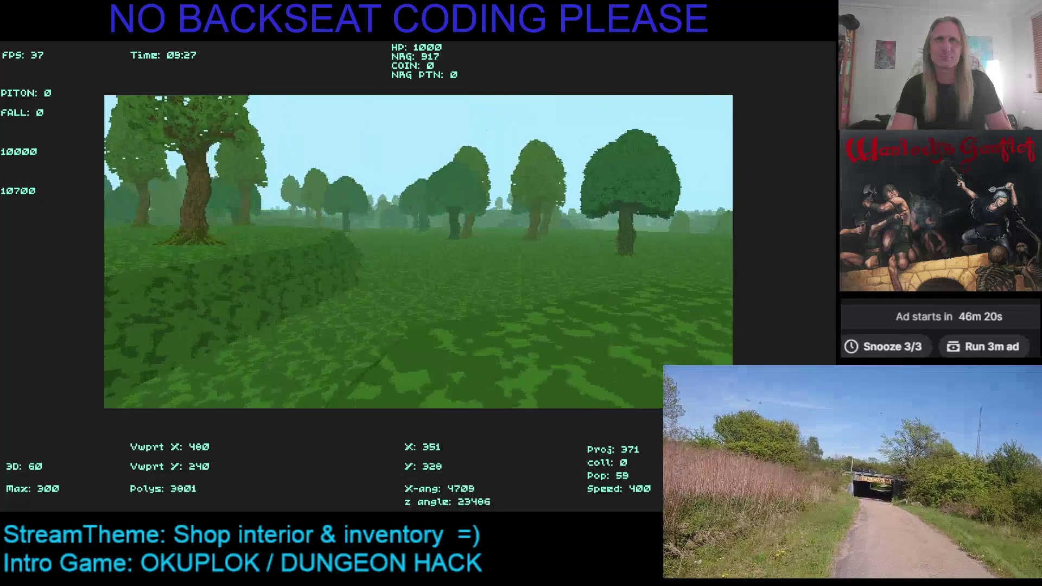
key("Up")
key("Left")
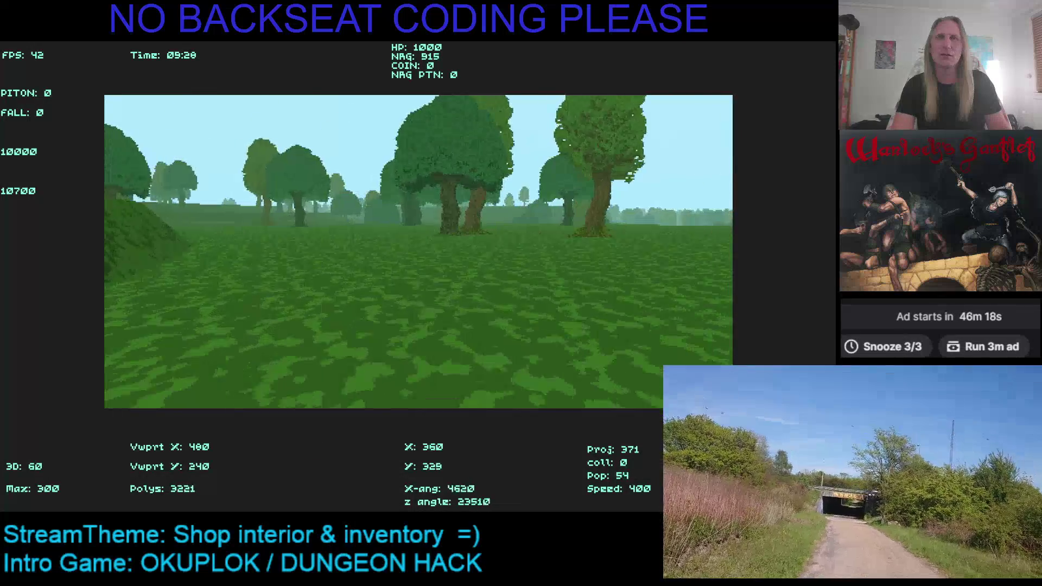
key("Up")
key("Left")
key("Up")
key("Left")
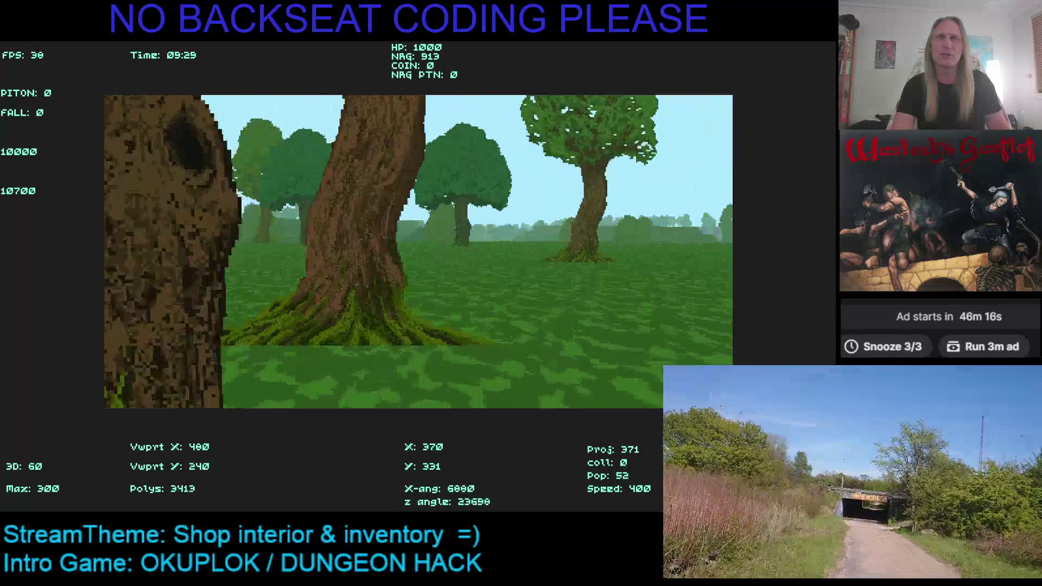
Step: Follow the terraced hillside toward the green hill and tree-lined horizon
key("Up")
key("Right")
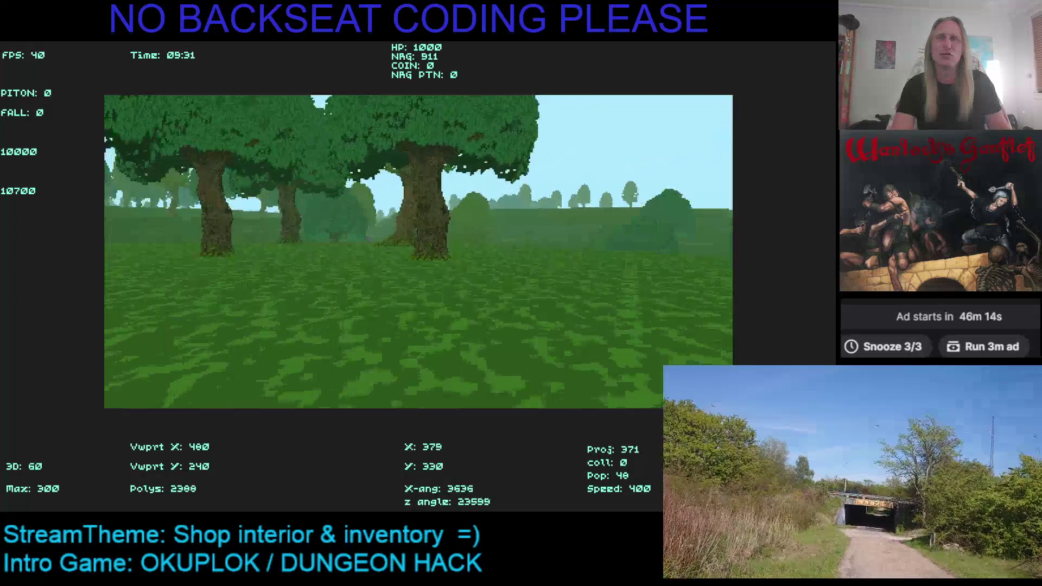
key("Up")
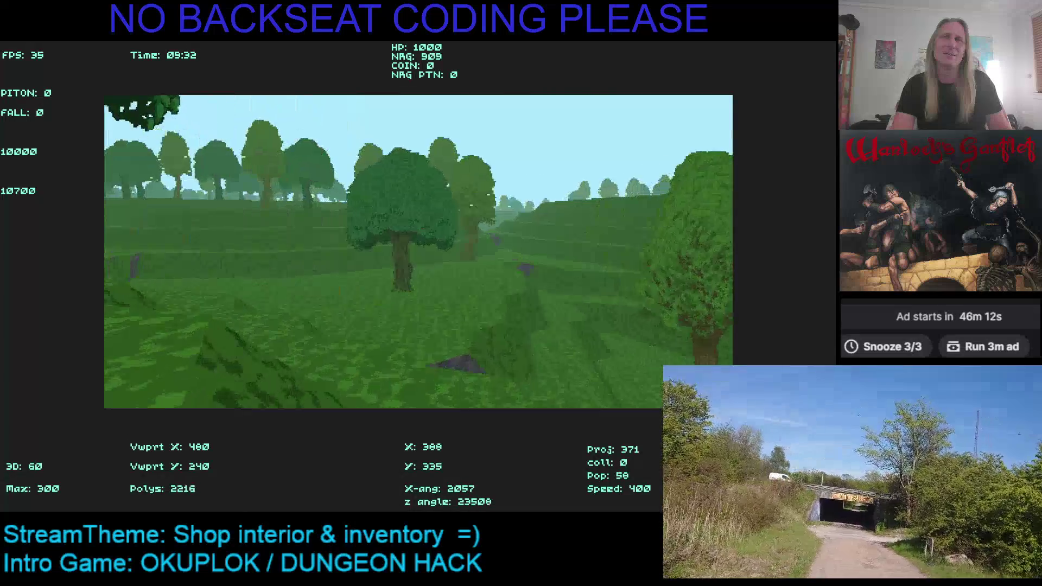
key("Left")
key("Up")
key("Left")
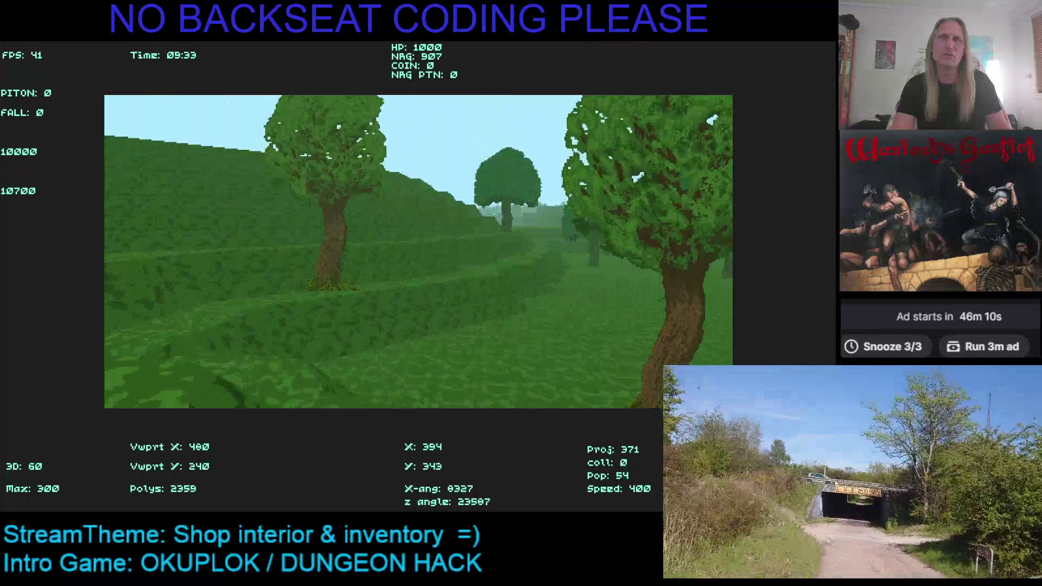
key("Up")
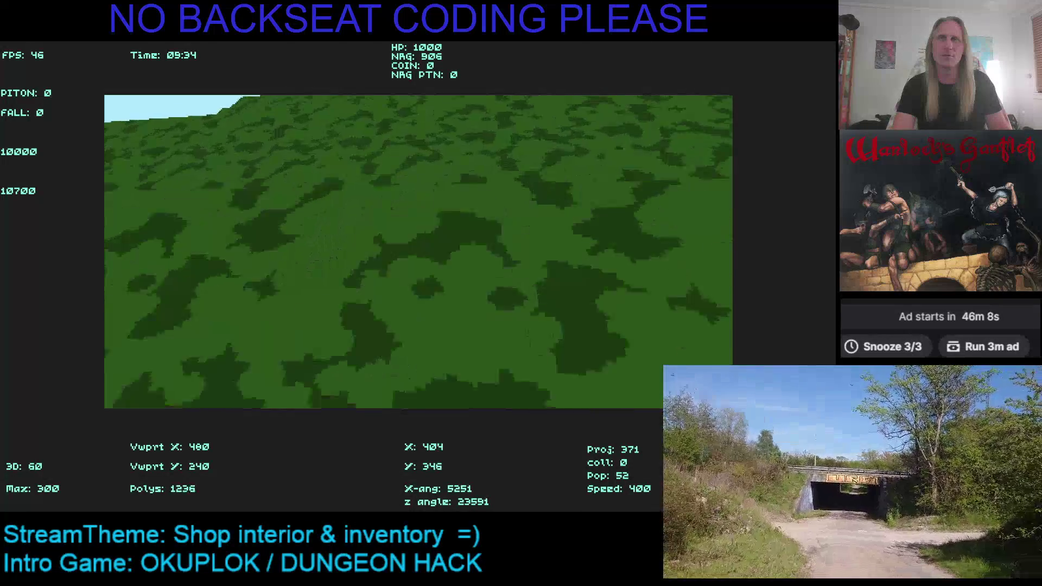
key("Up")
key("Right")
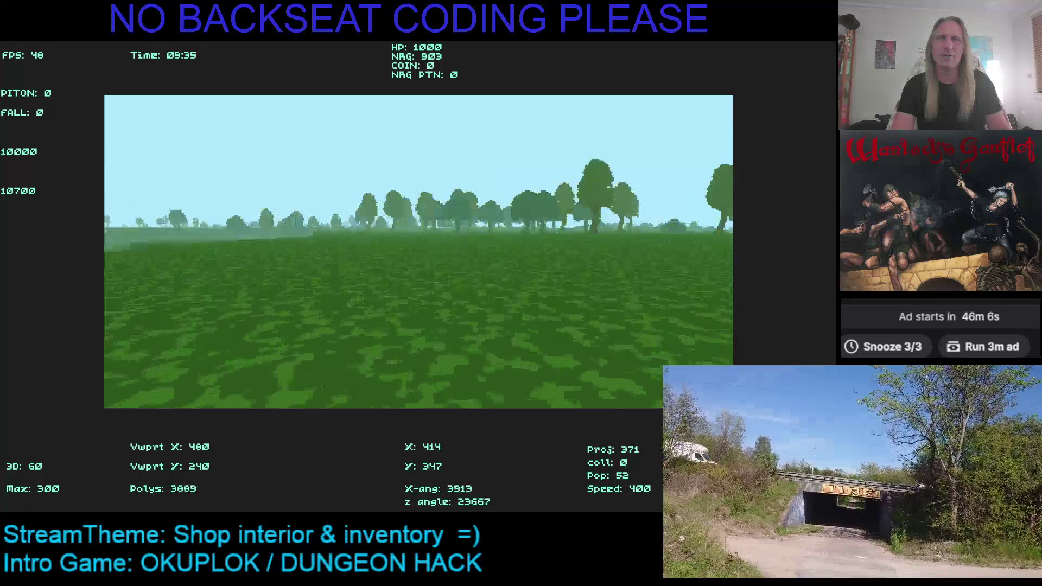
Step: Cross the open field toward the distant trees, weaving left and right
key("Up")
key("Right")
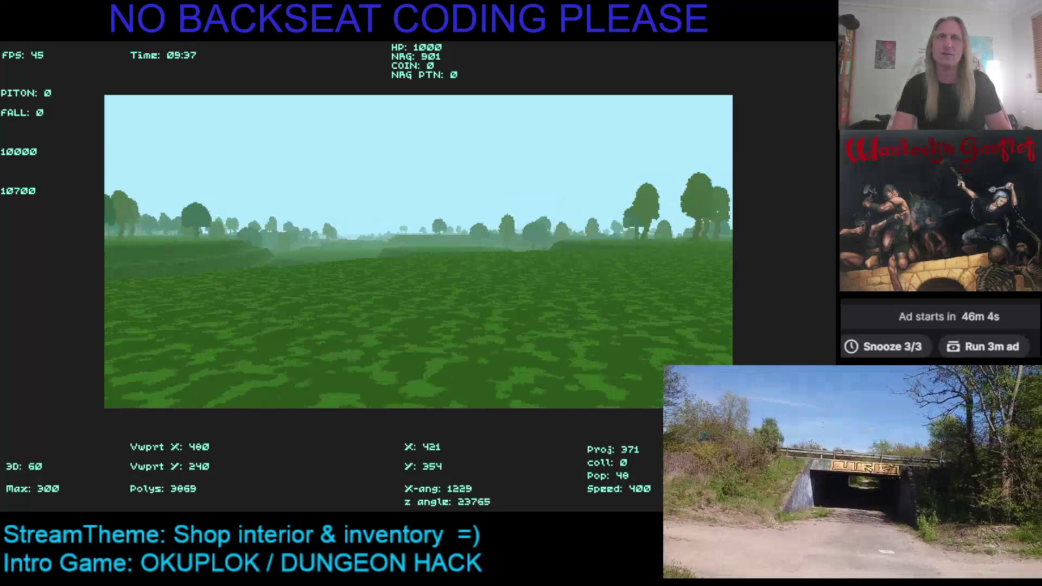
key("Up")
key("Right")
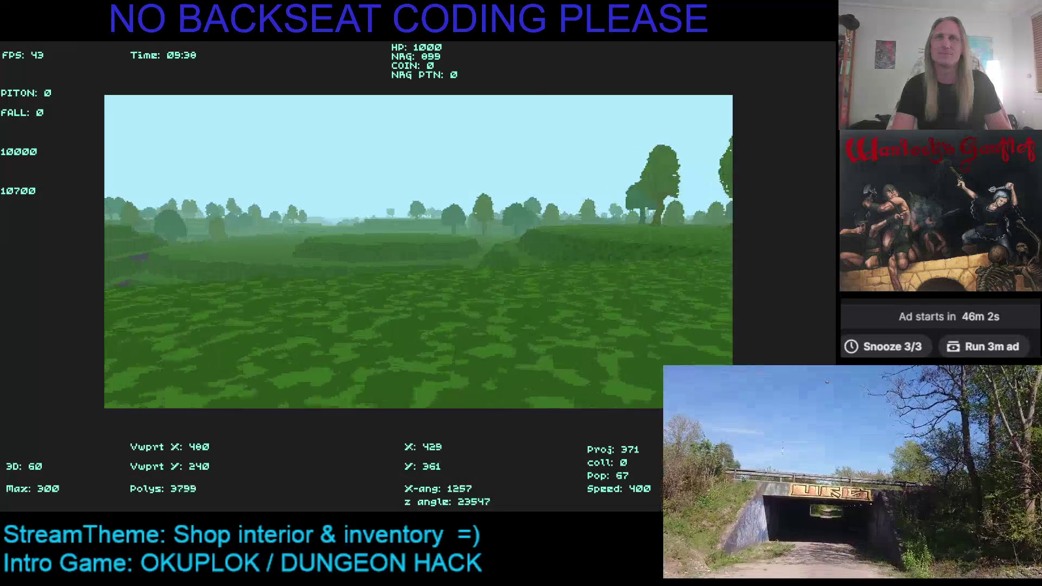
key("Up")
key("Left")
key("Up")
key("Right")
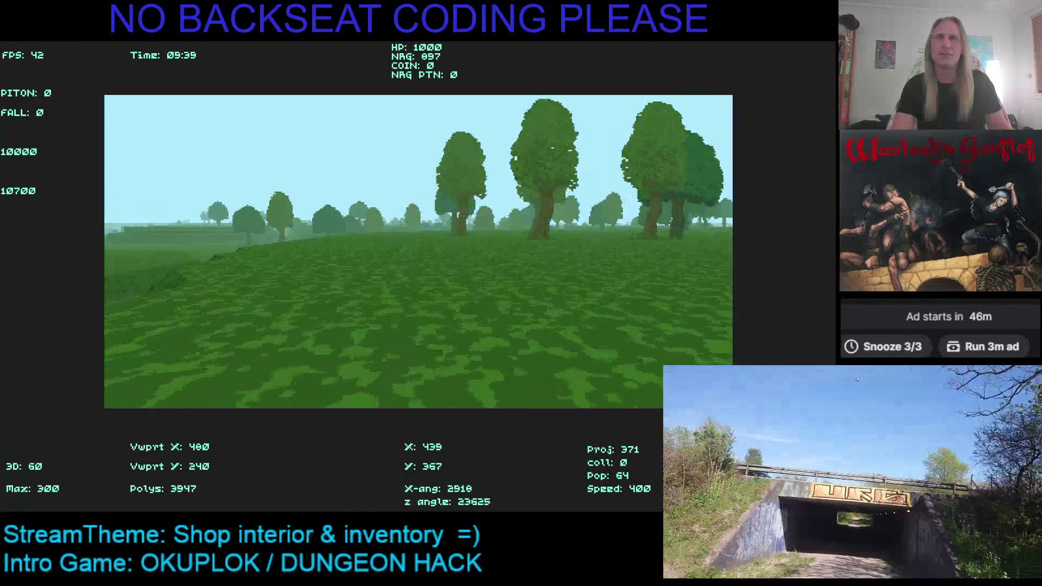
key("Up")
key("Left")
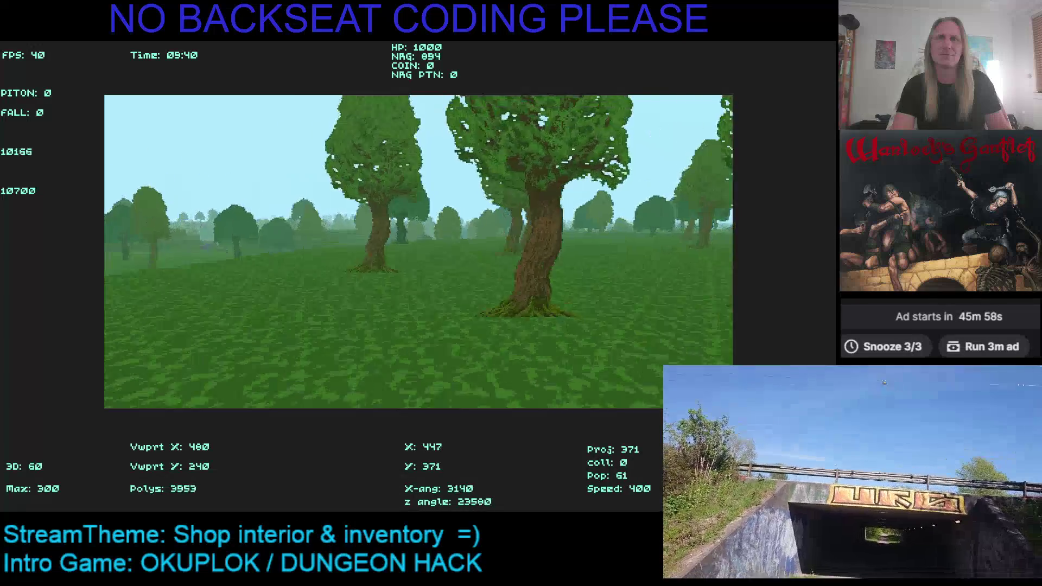
key("Up")
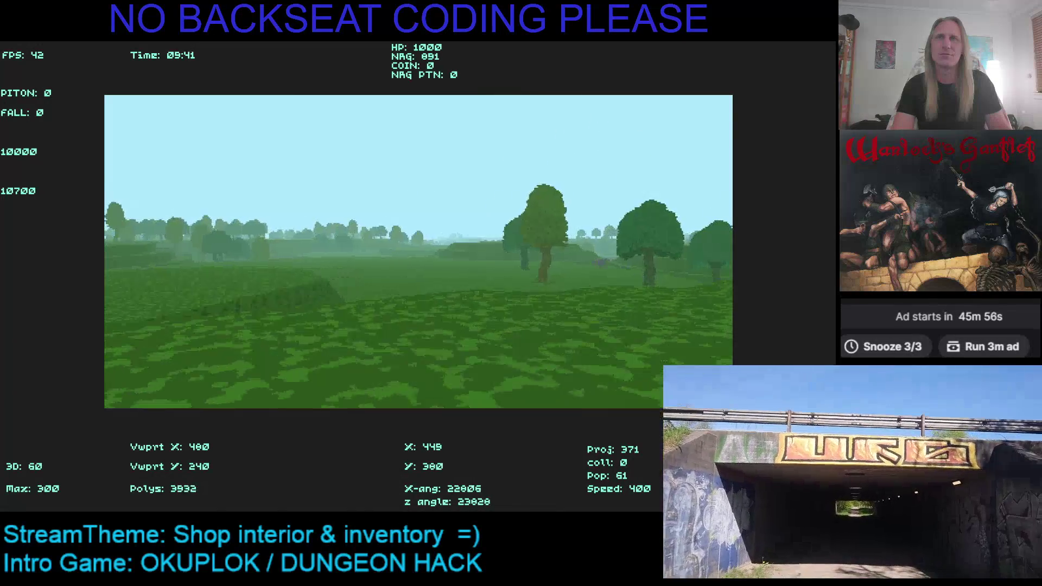
Step: Walk through the cluster of trees onto open grass and along the stone path
key("Up")
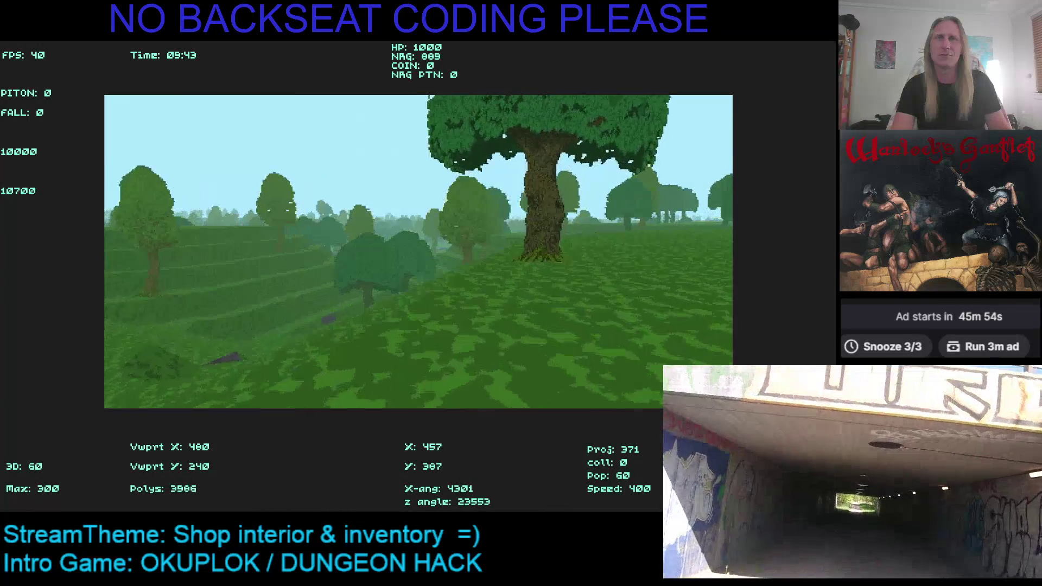
key("Up")
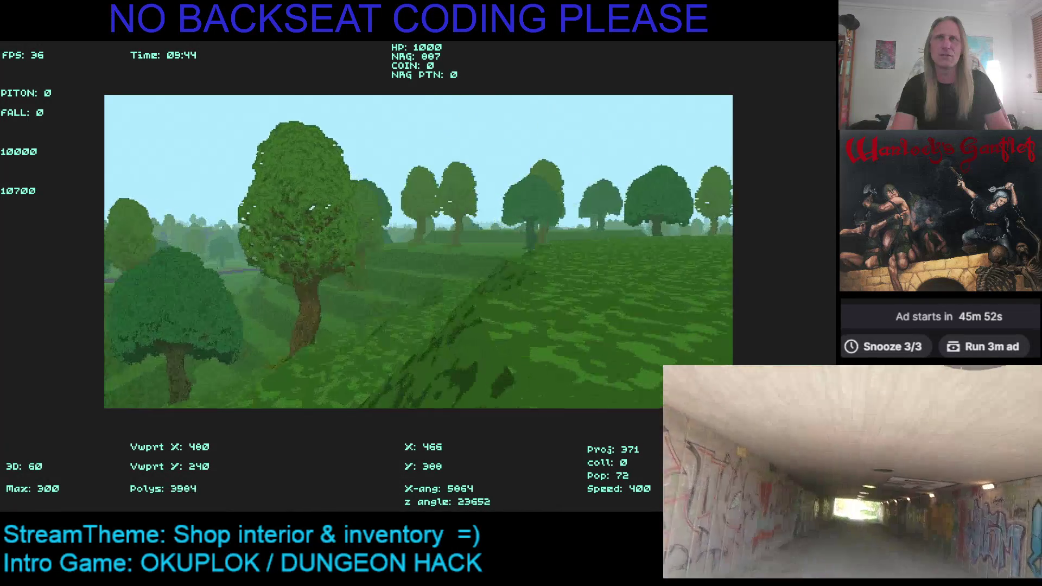
key("Up")
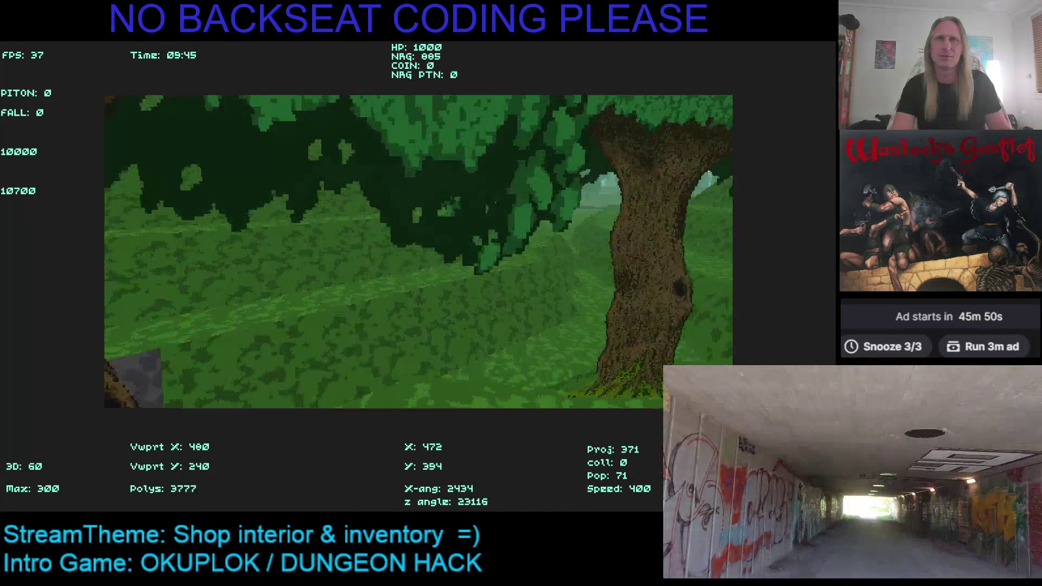
key("Up")
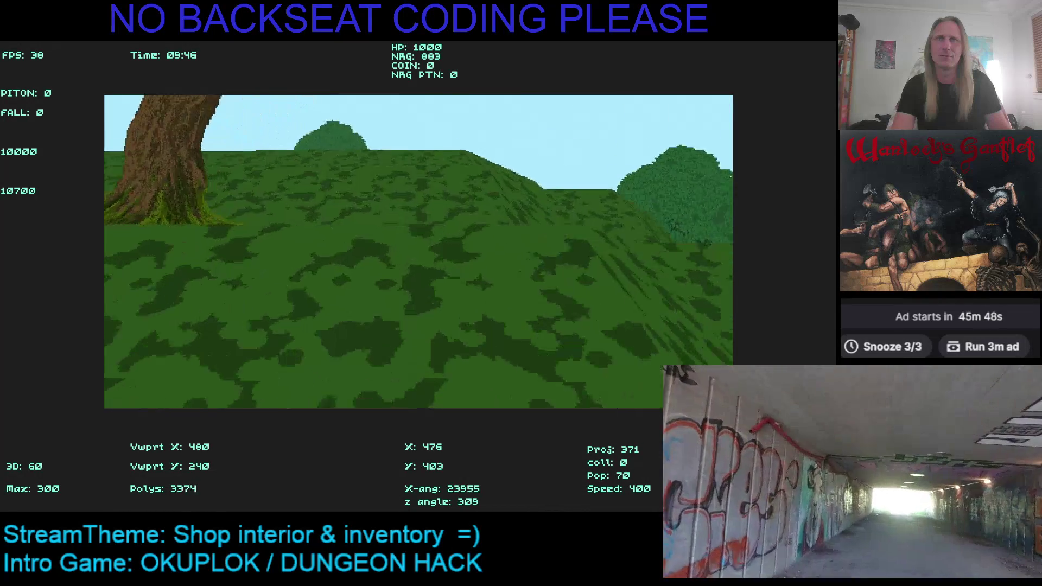
key("Up")
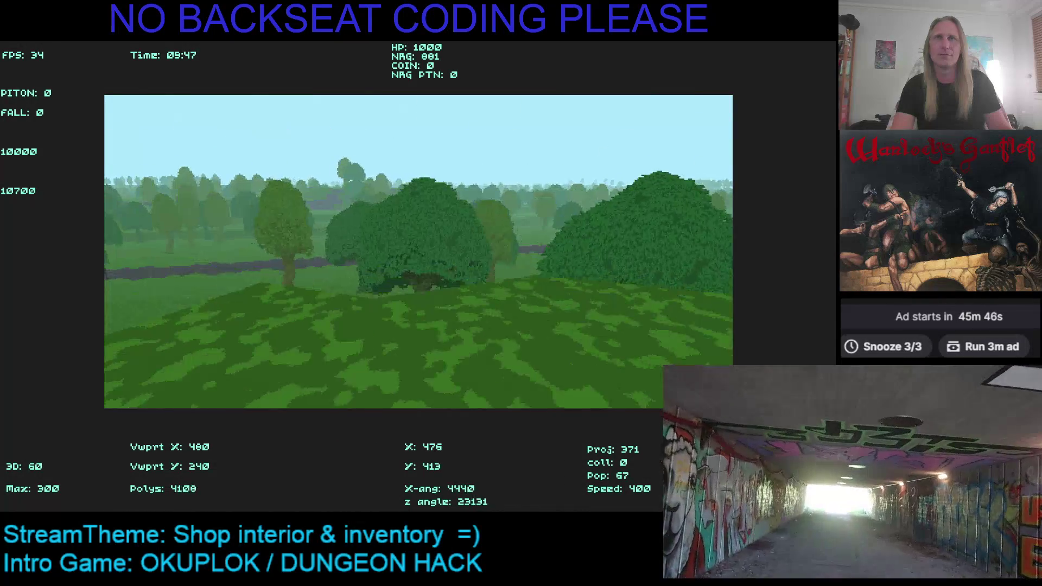
key("Up")
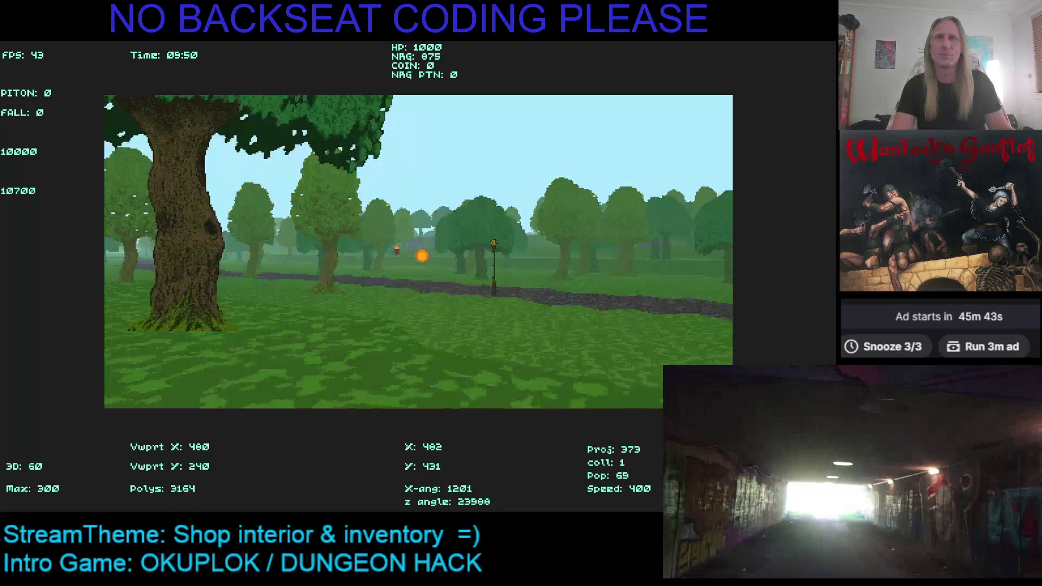
key("Up")
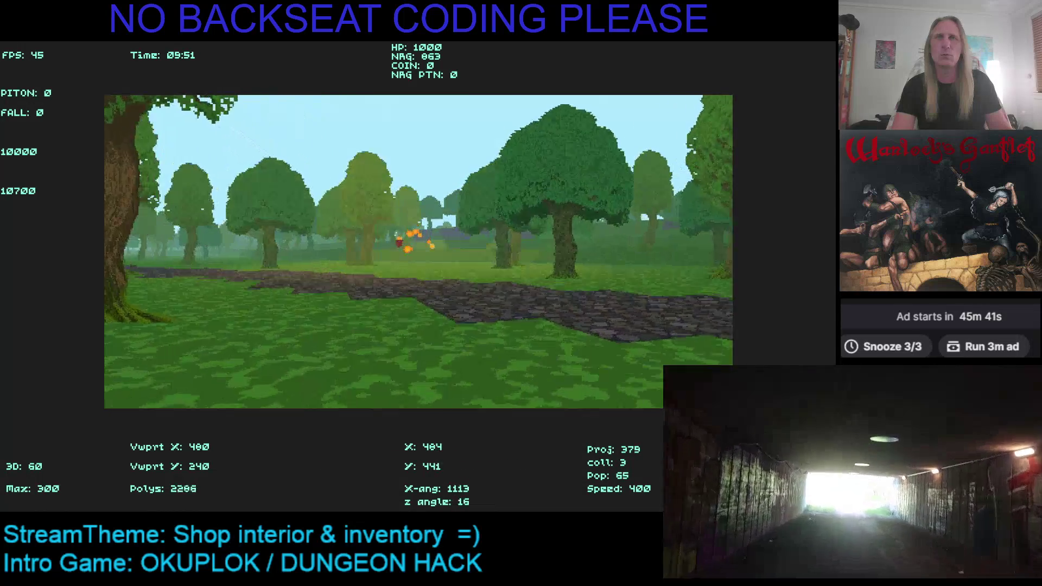
key("Up")
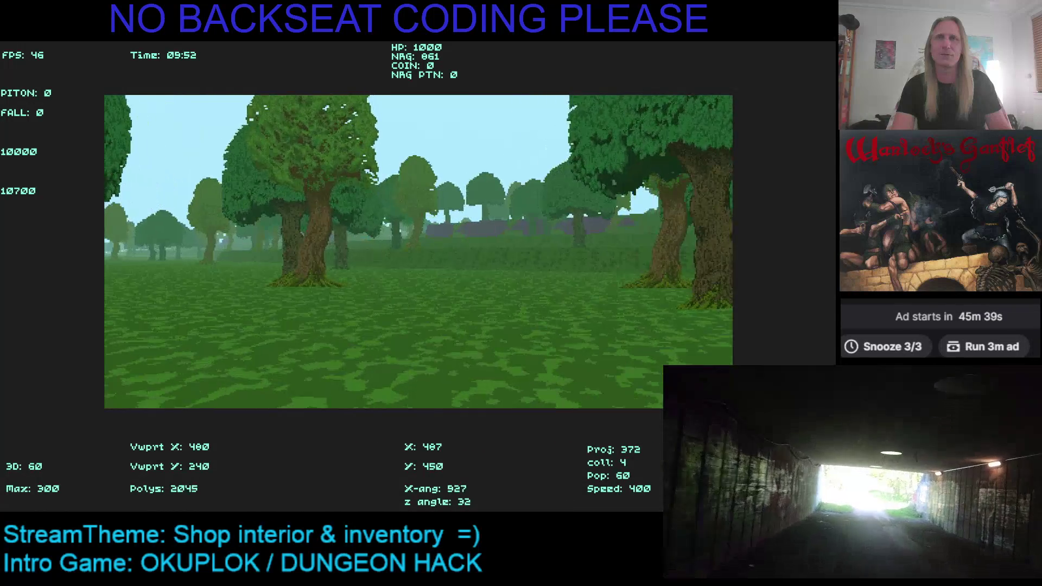
Step: Run into the coin stacks near the rock wall to collect them
key("Up")
key("Right")
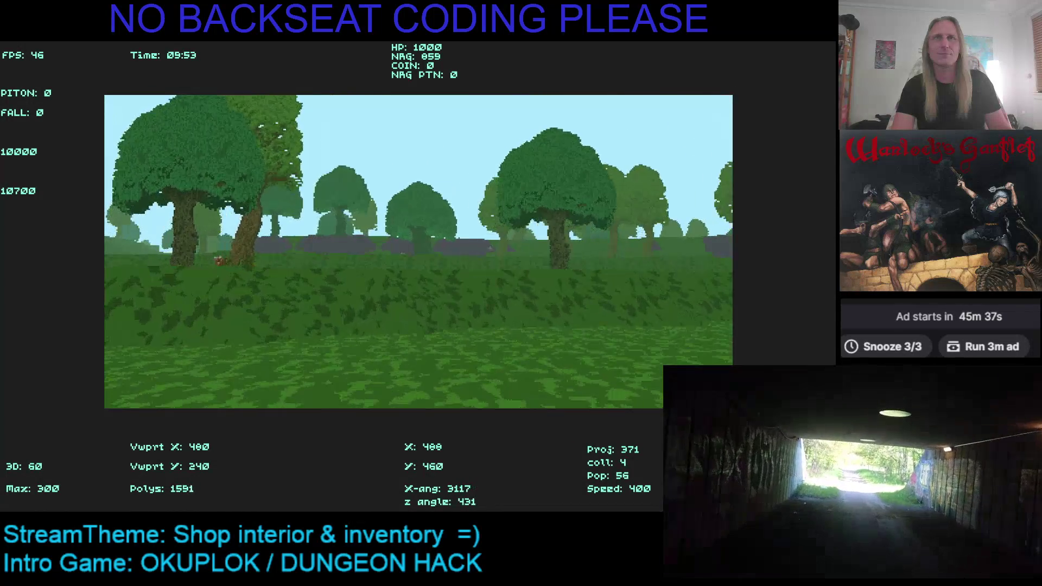
key("Up")
key("Left")
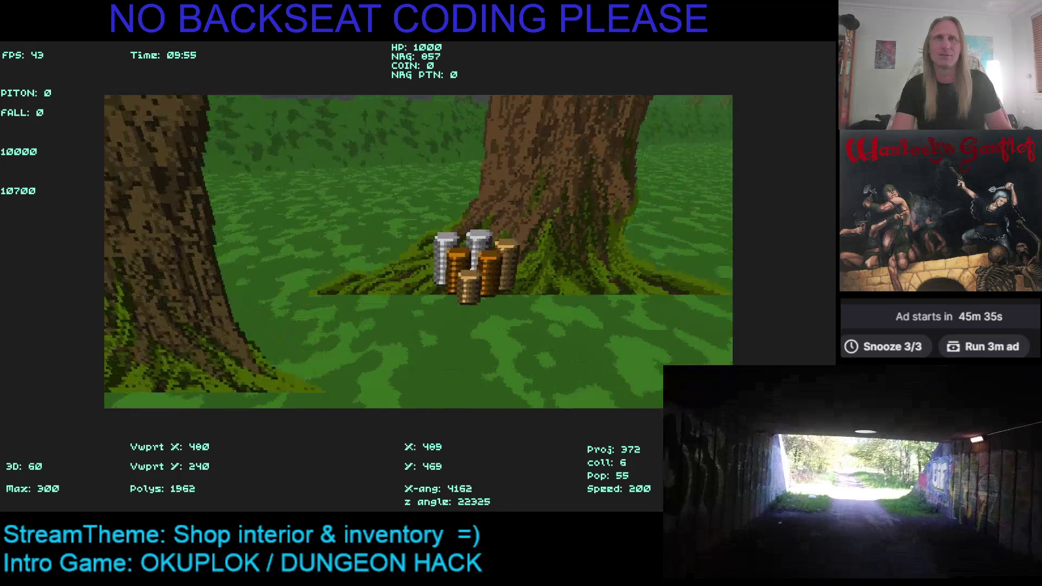
key("Right")
key("Up")
key("Right")
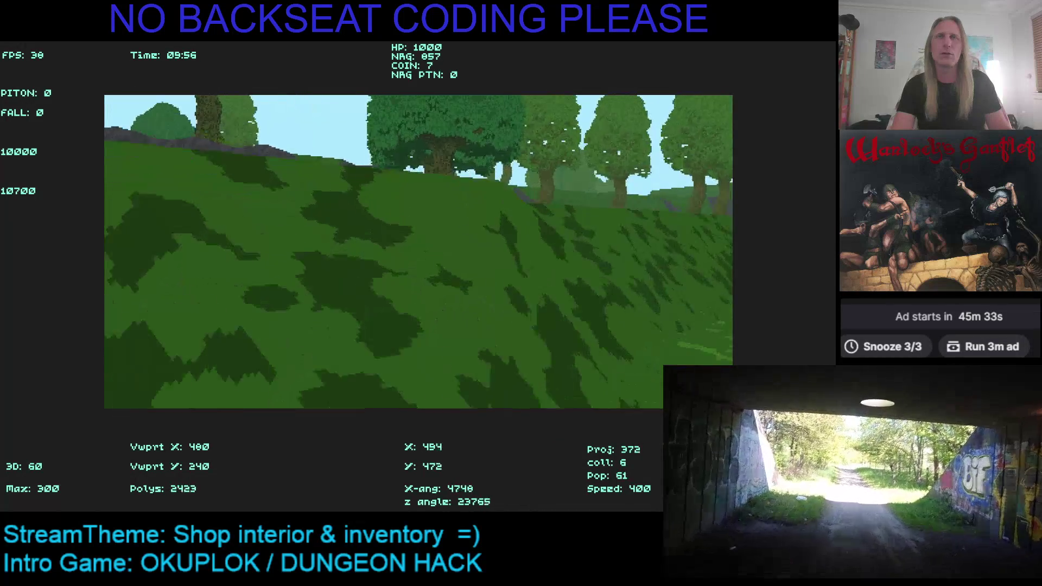
key("Up")
key("Left")
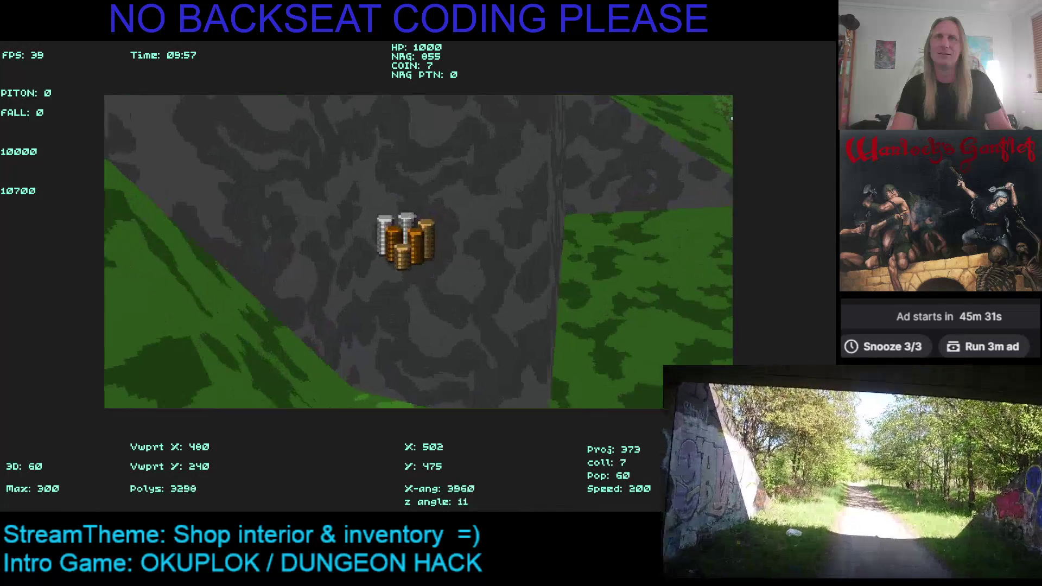
key("Up")
key("Left")
key("Up")
key("Right")
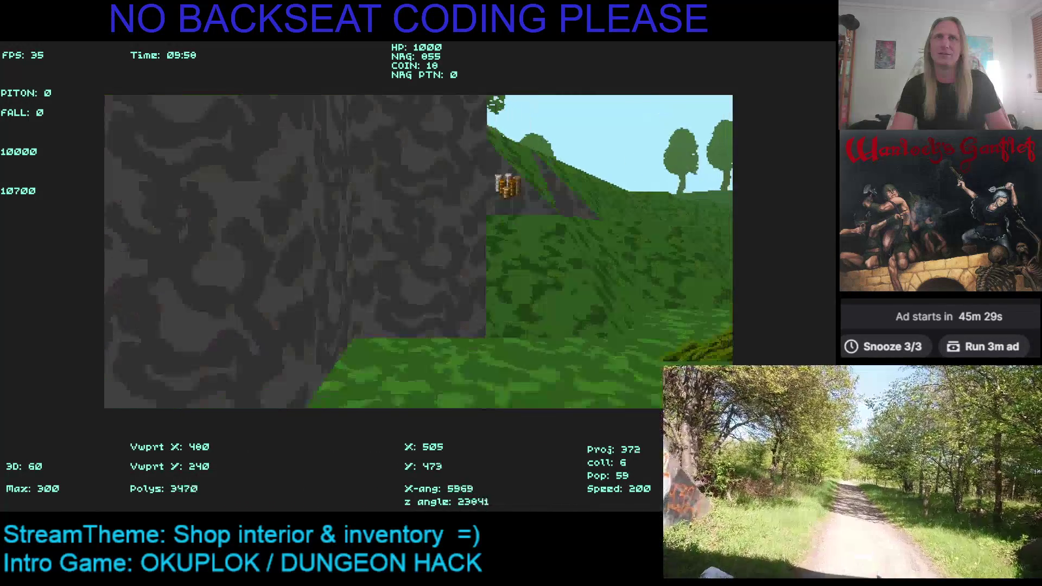
key("Left")
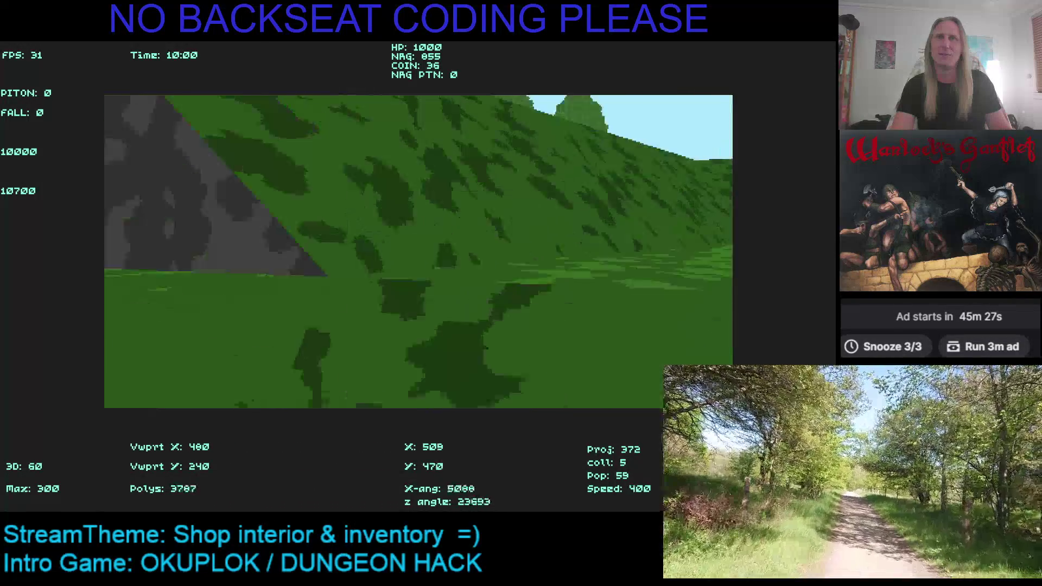
Step: Turn through the trees until the hill is centred in view
key("Left")
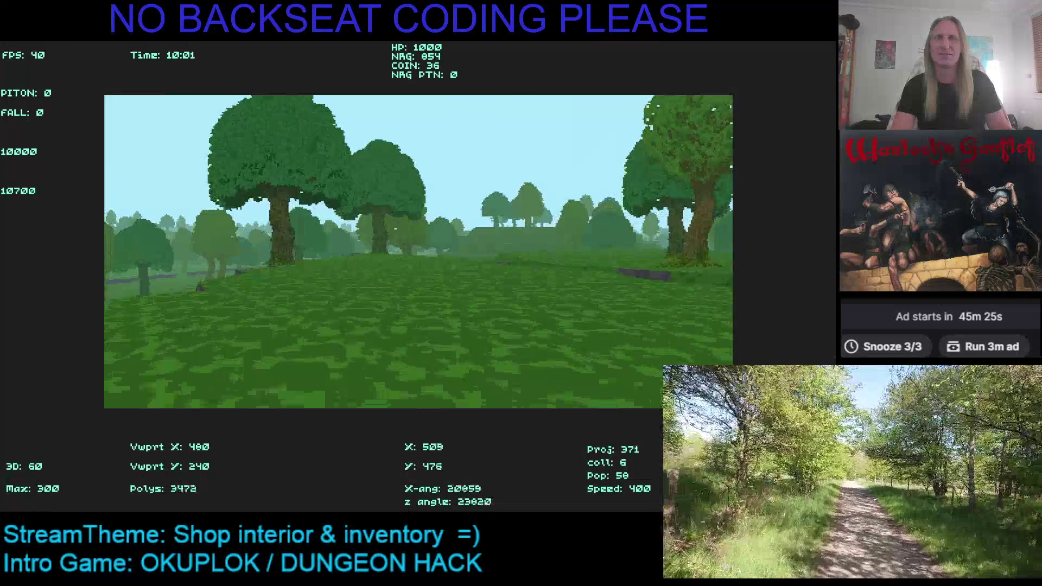
key("Left")
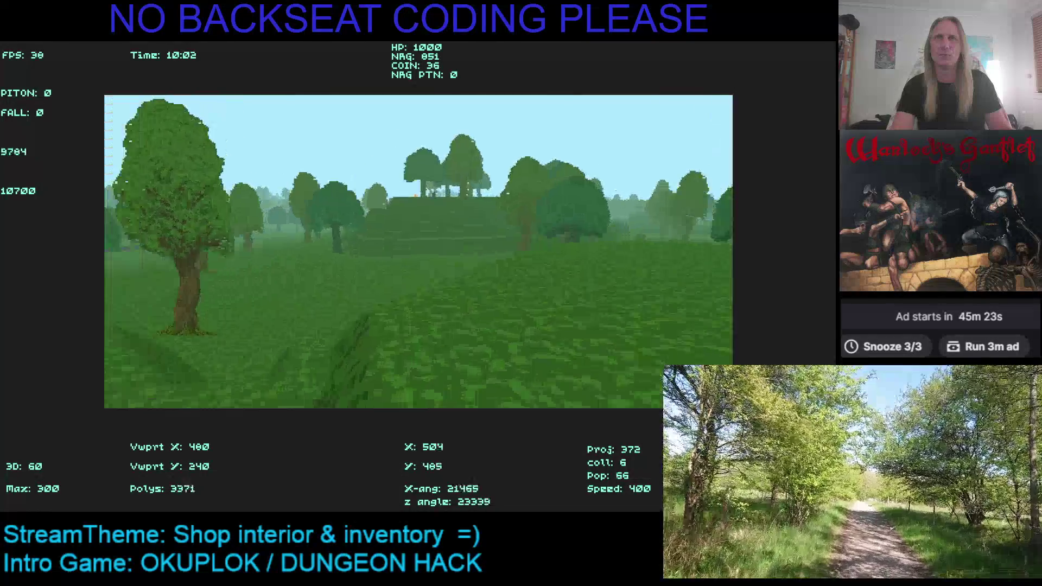
key("Up")
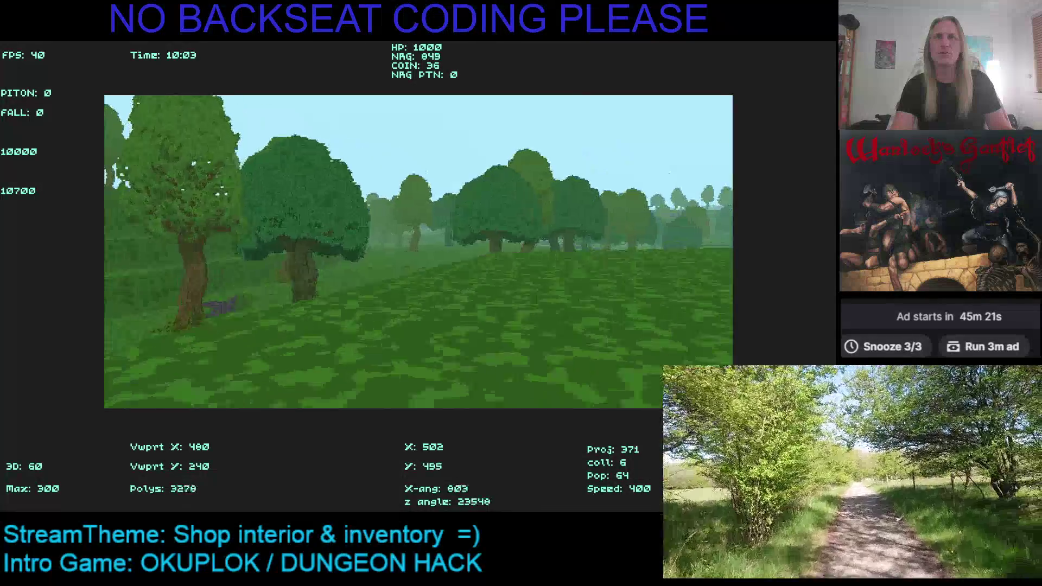
key("Left")
key("Right")
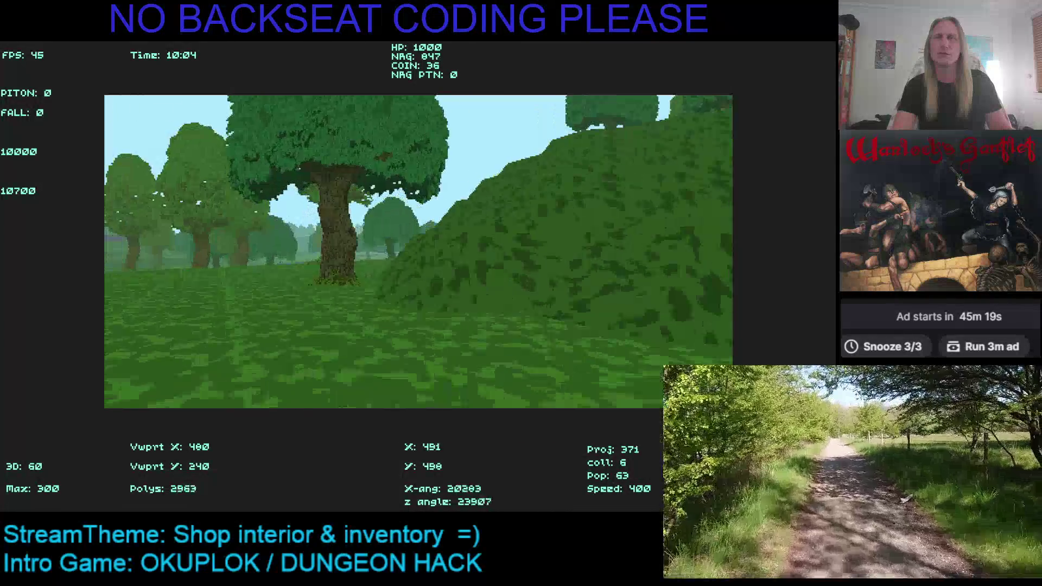
key("Left")
key("Right")
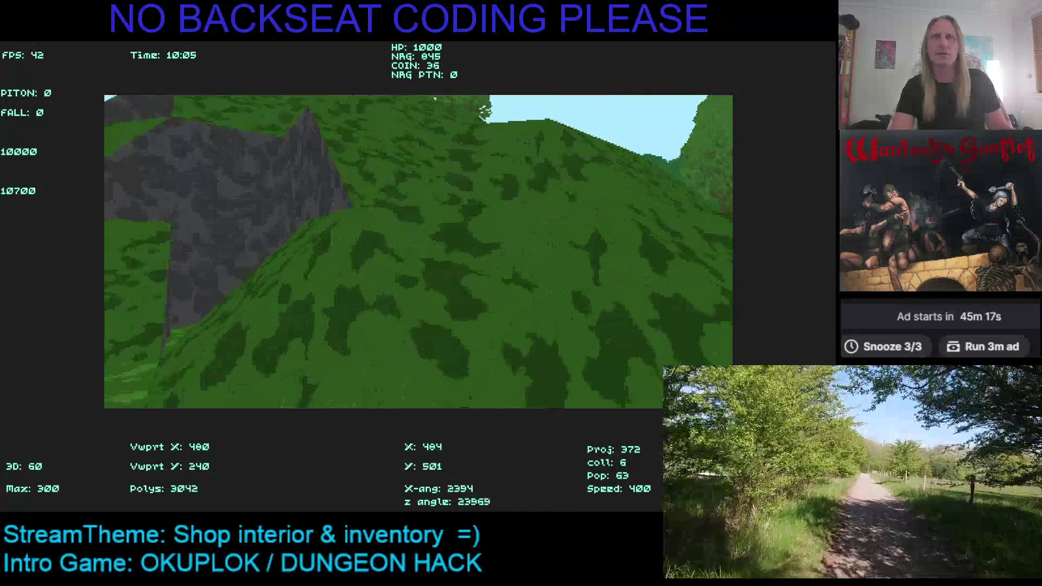
key("Left")
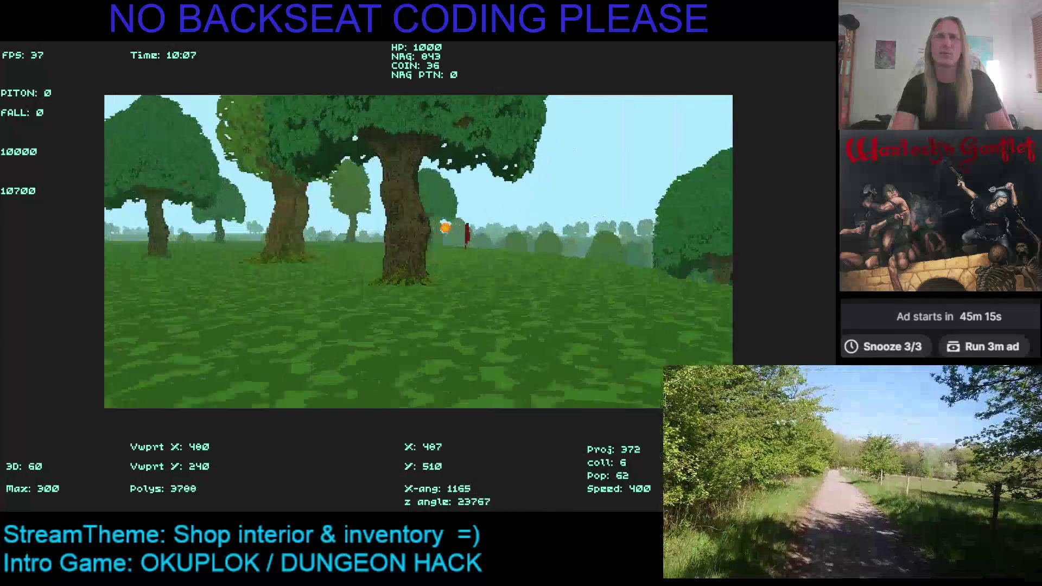
Step: Face the fireball-throwing red enemy, turn away from its explosion and grab the nearby coin stack
key("Right")
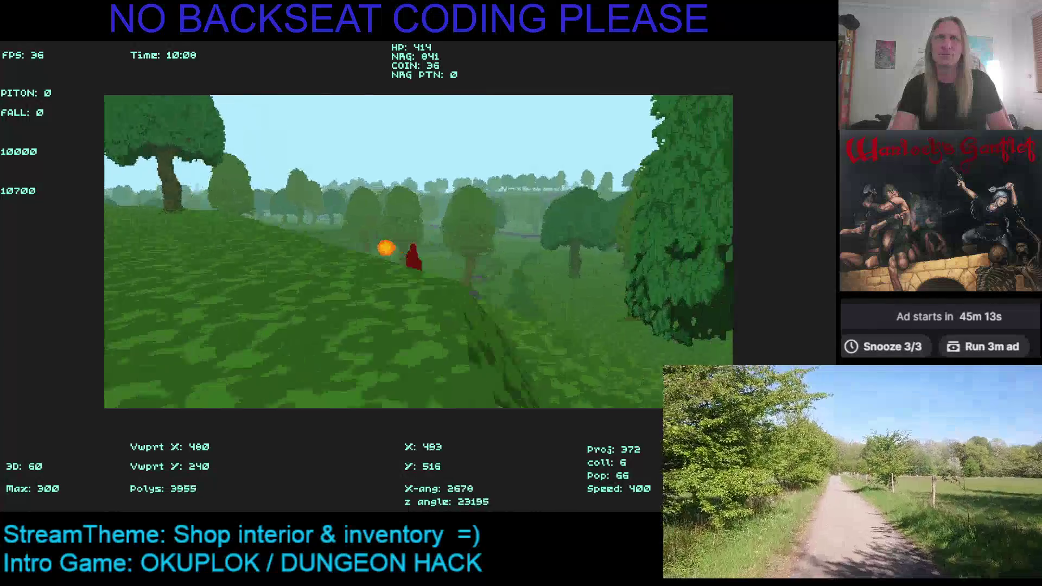
key("Right")
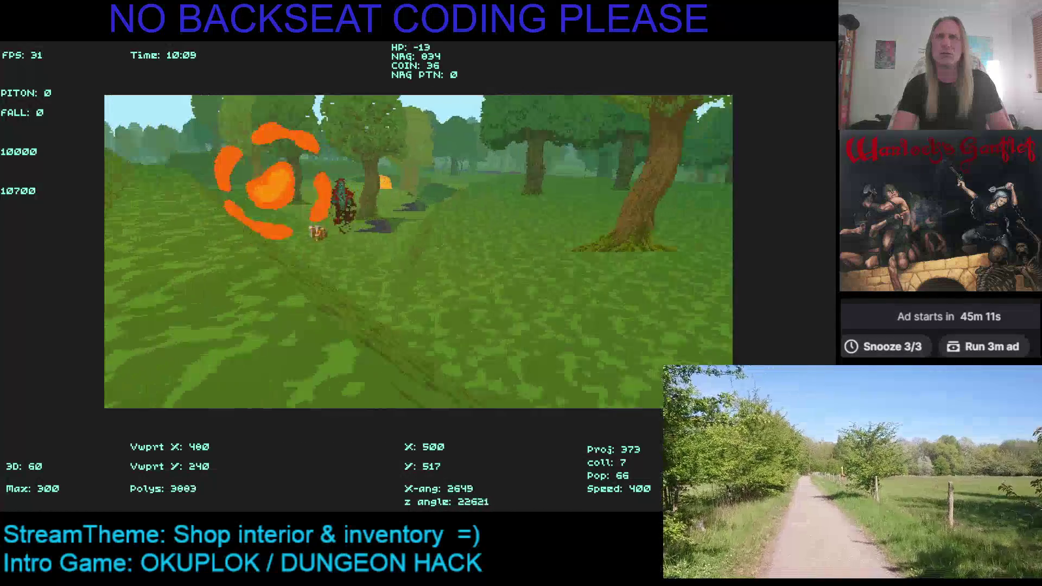
key("Left")
key("Right")
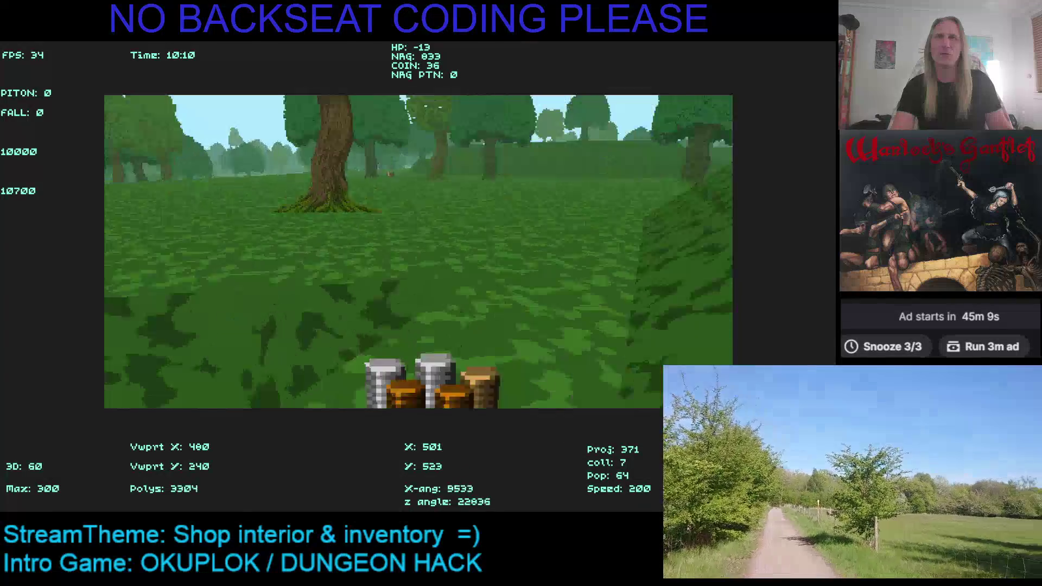
key("Right")
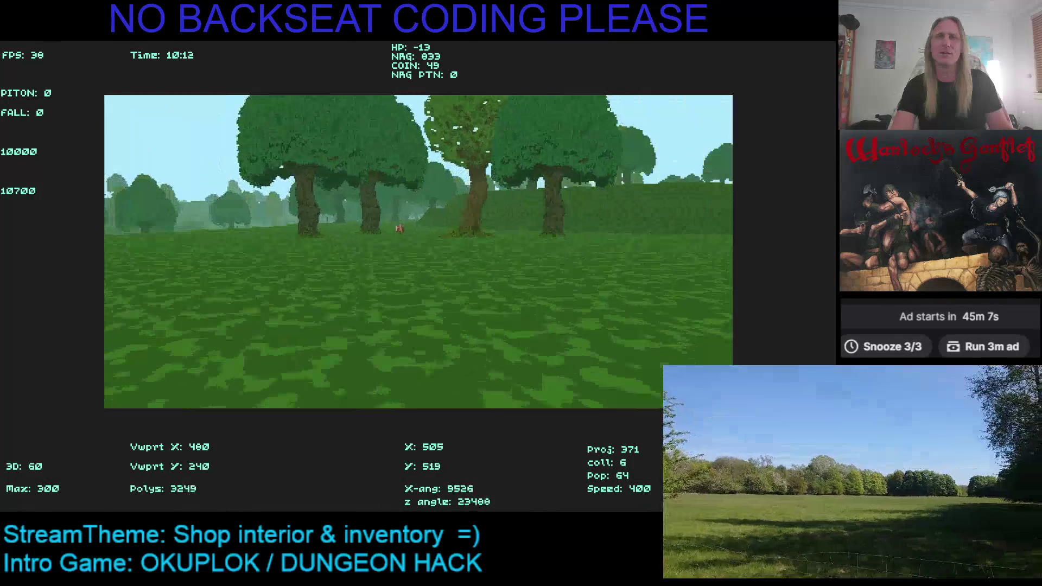
key("Up")
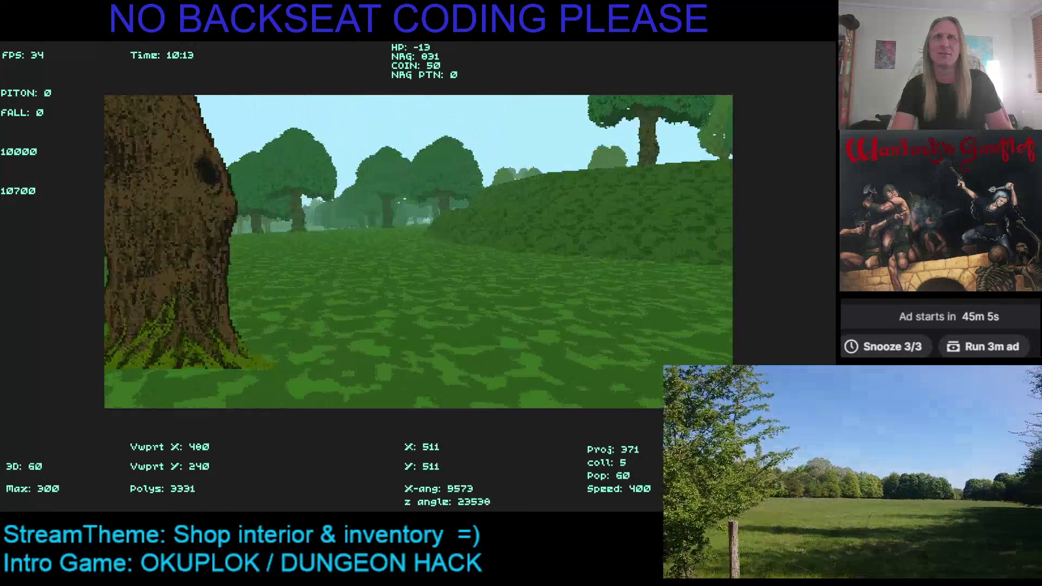
Step: Walk out to the field and into the grove between the two large trees
key("Right")
key("Up")
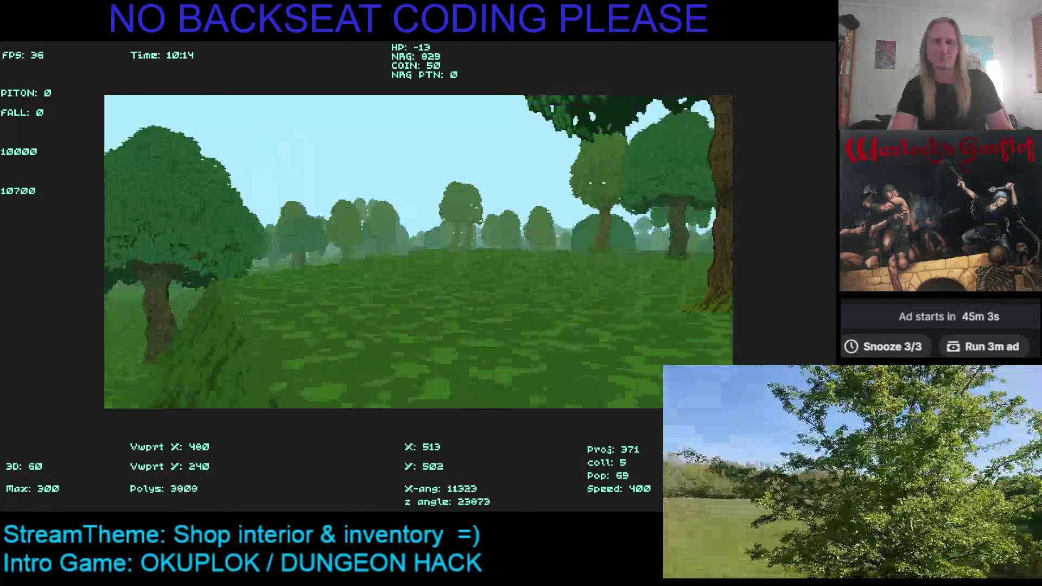
key("Right")
key("Up")
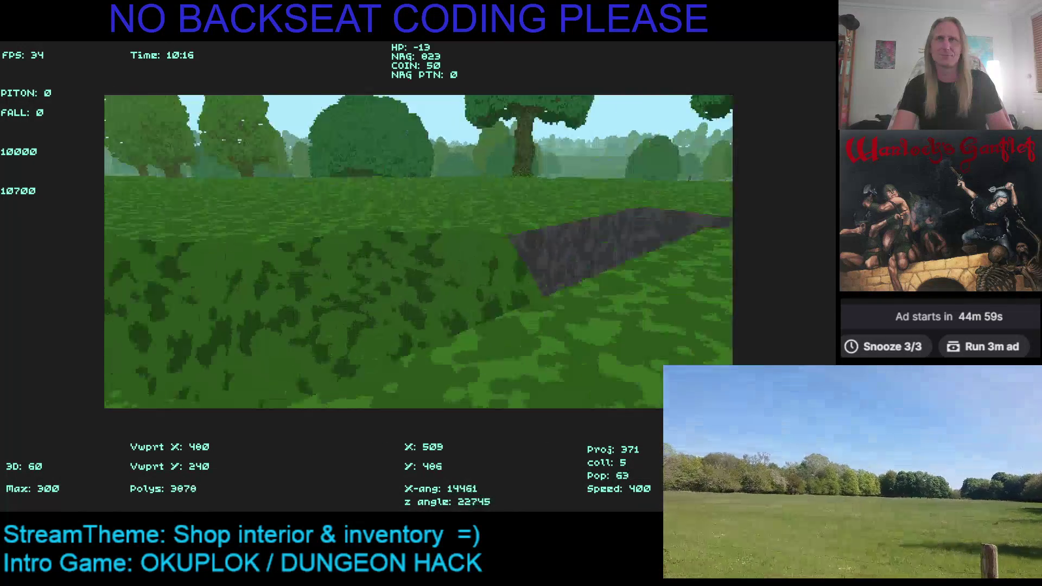
key("Left")
key("Up")
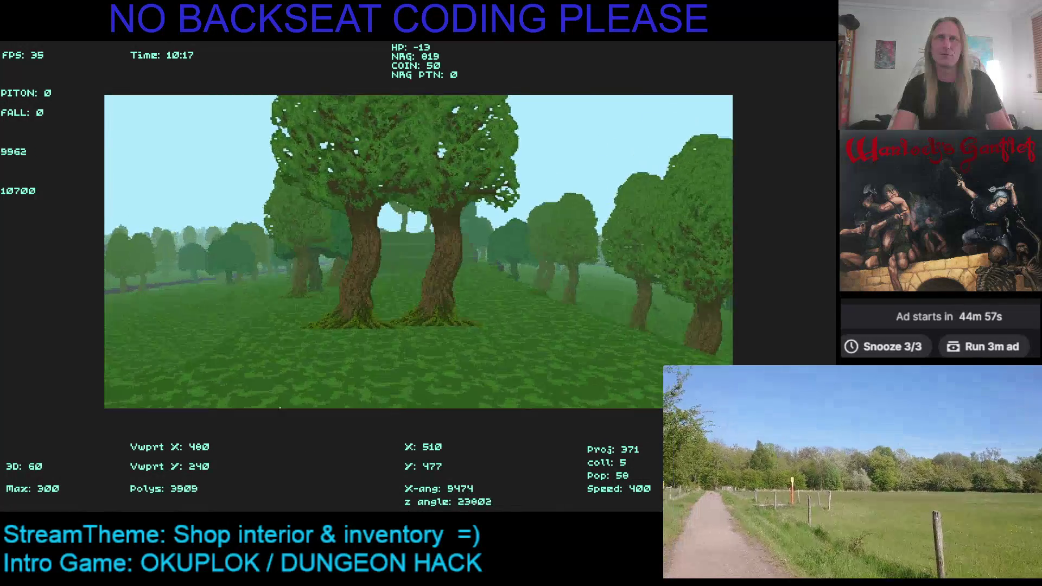
key("Left")
key("Up")
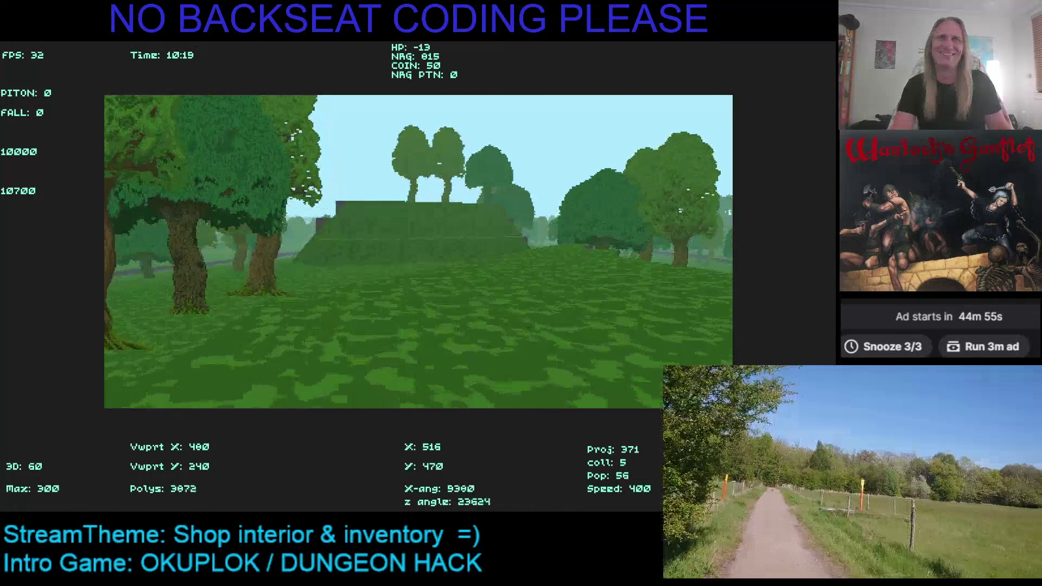
key("Up")
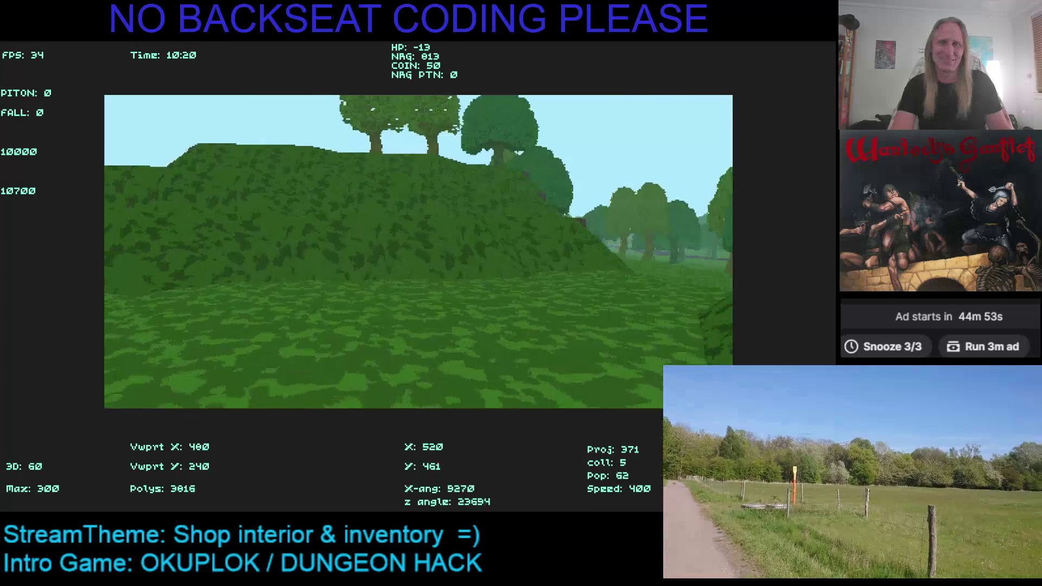
Step: Climb onto the grassy mound and walk across it toward the trees
key("Left")
key("Up")
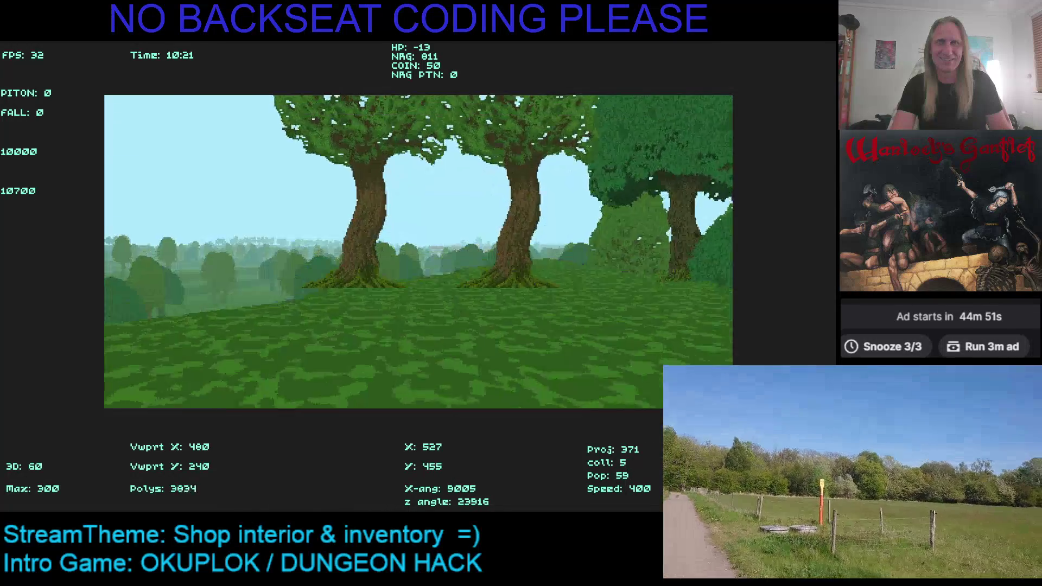
key("Right")
key("Up")
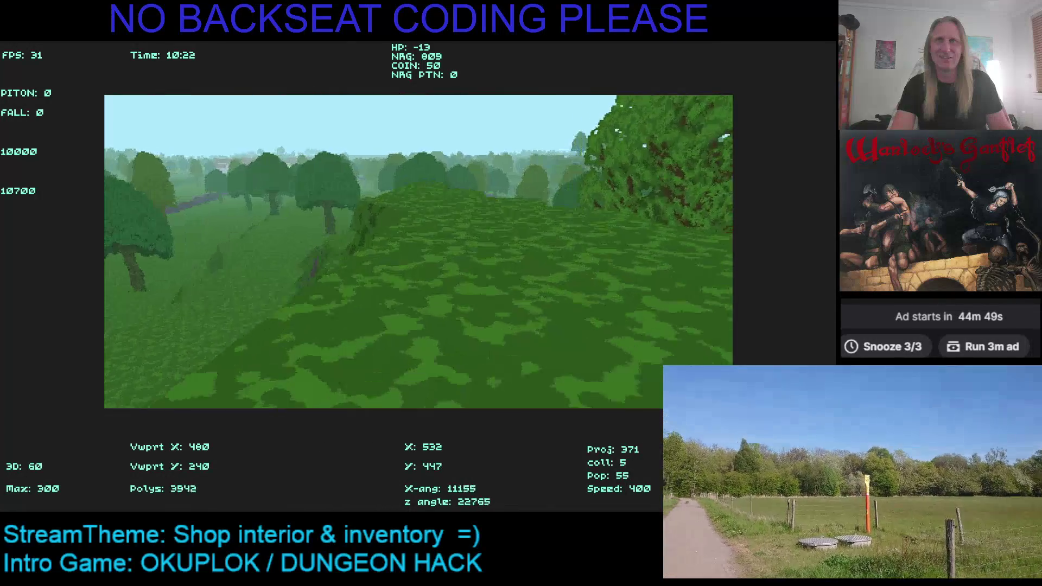
key("Left")
key("Up")
key("Up")
key("Right")
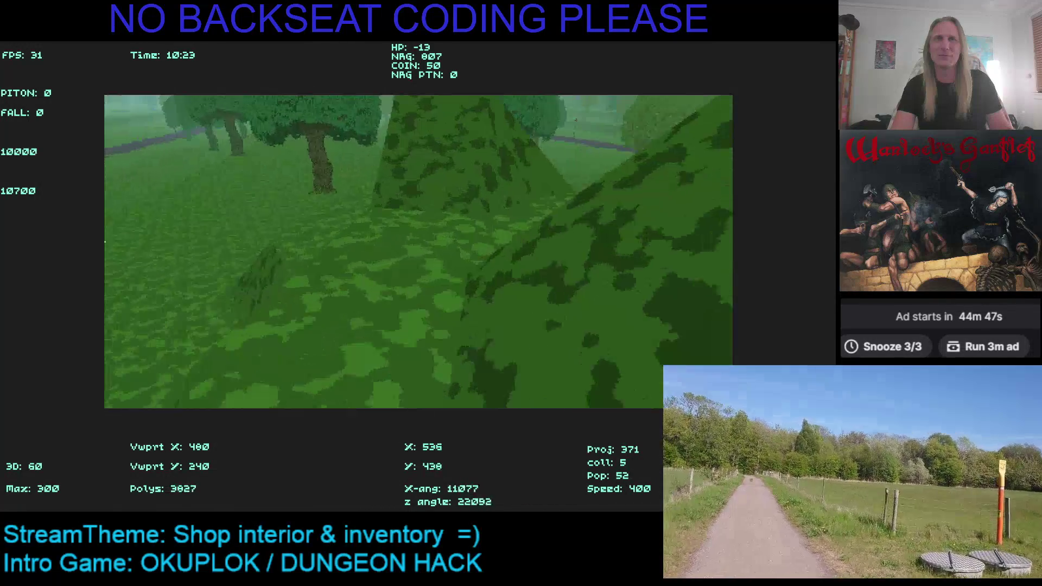
key("Left")
Step: Walk through the trees into the open park area, passing a lone tree
key("Up")
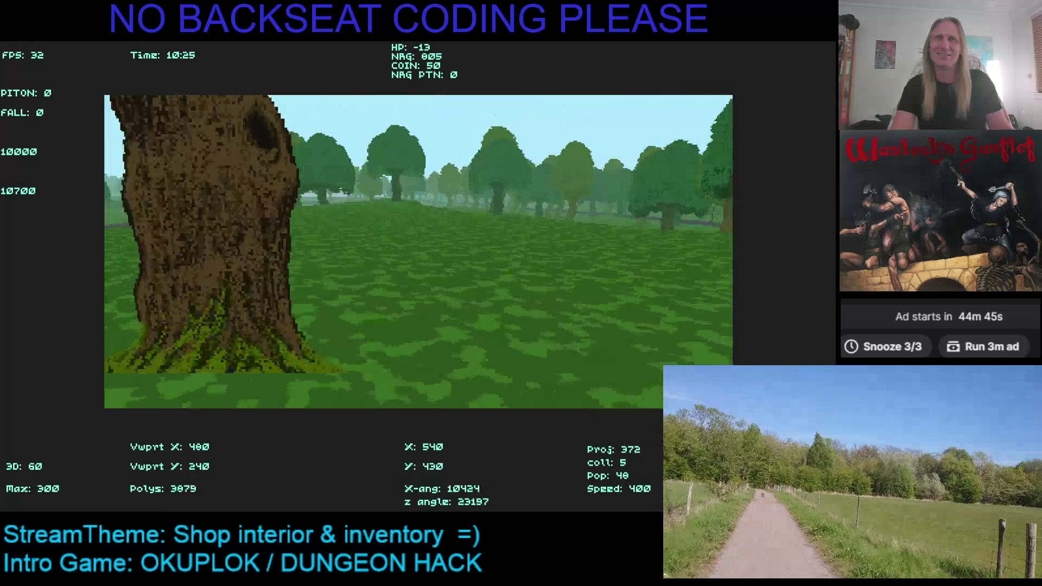
key("Right")
key("Up")
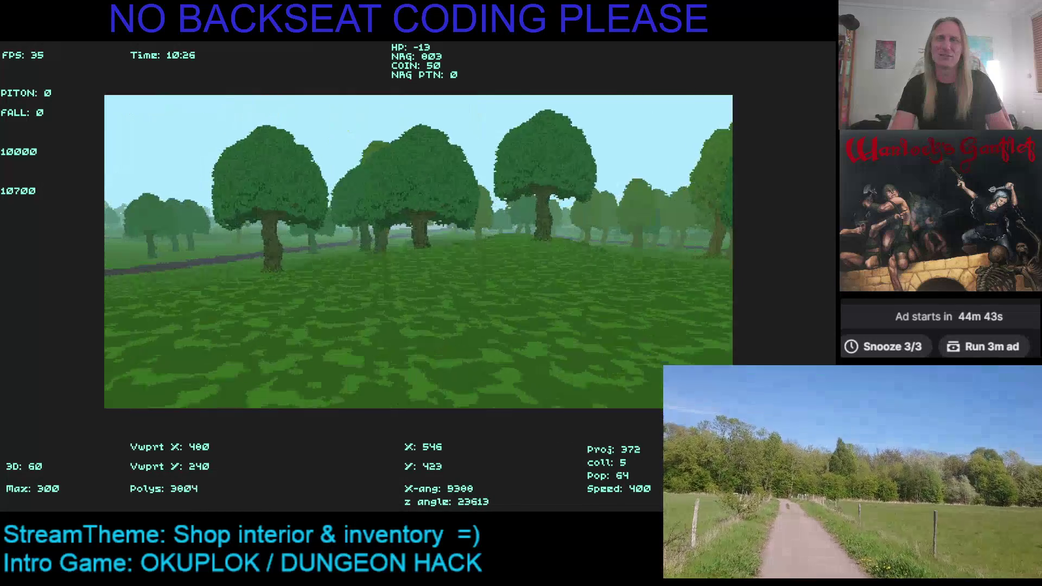
key("Up")
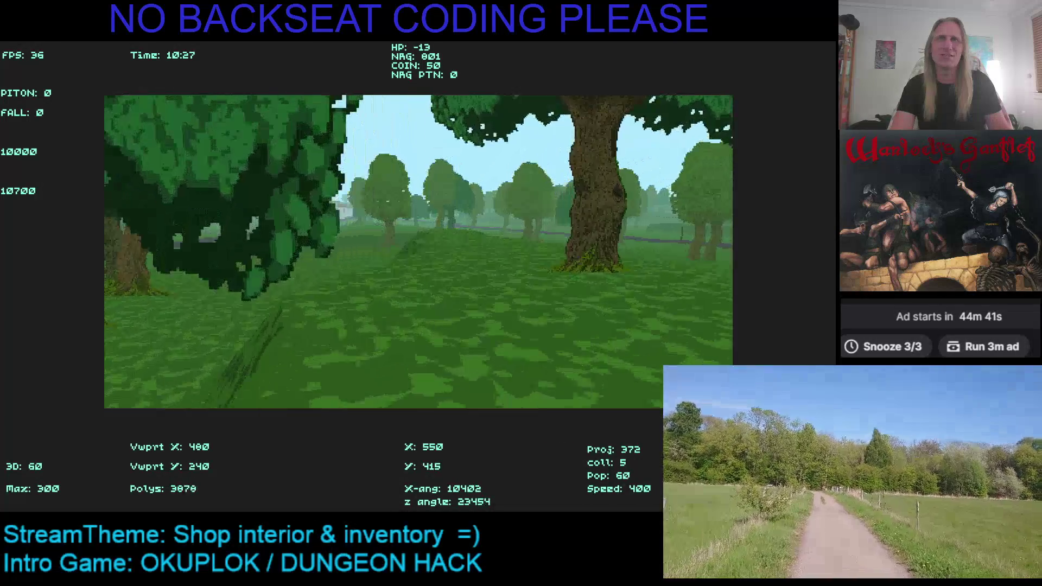
key("Up")
key("Left")
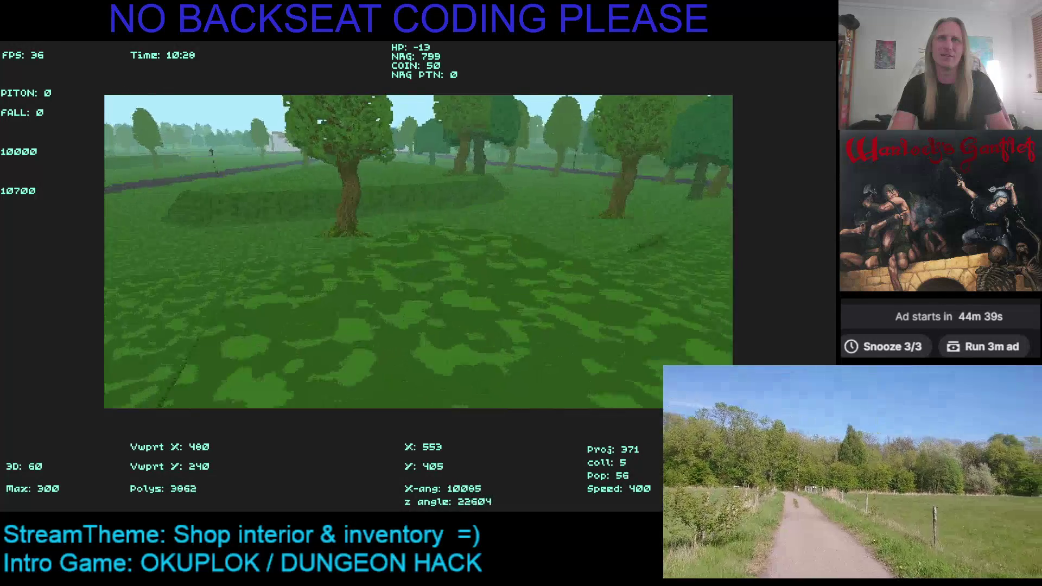
key("Up")
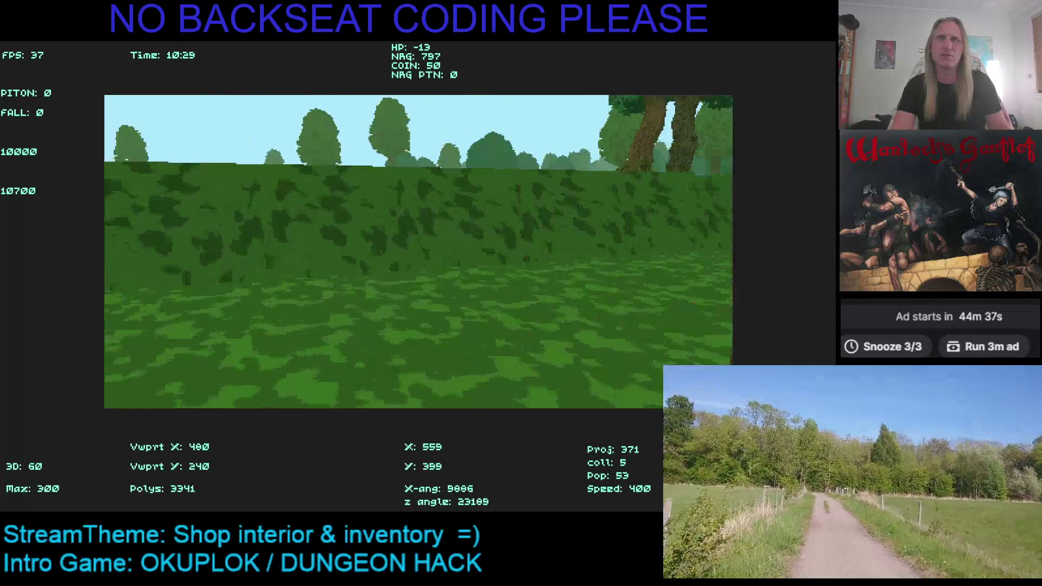
key("Right")
key("Up")
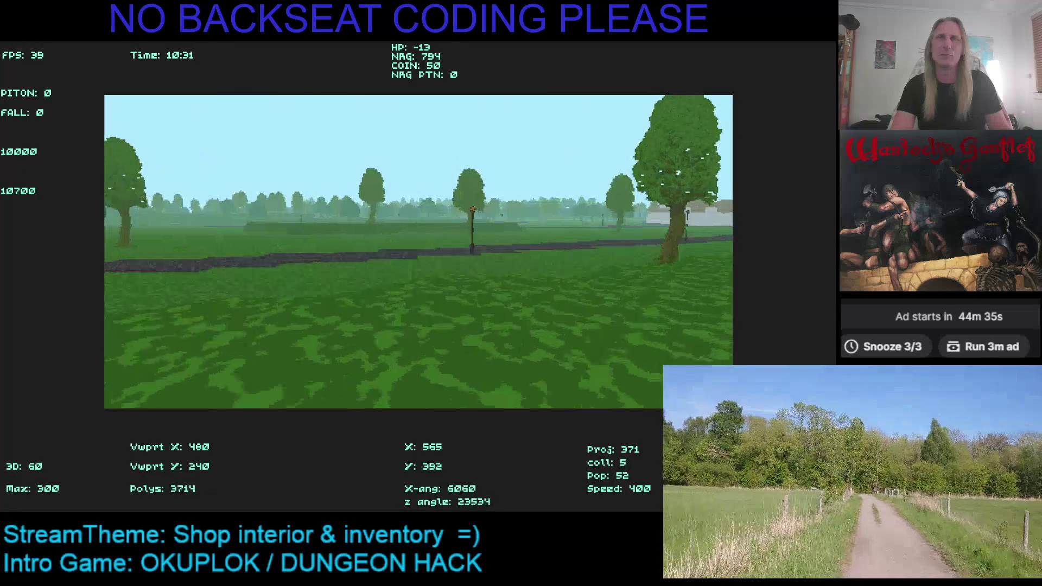
Step: Head toward the village with its lamp posts, then quit back to Visual Studio
key("Up")
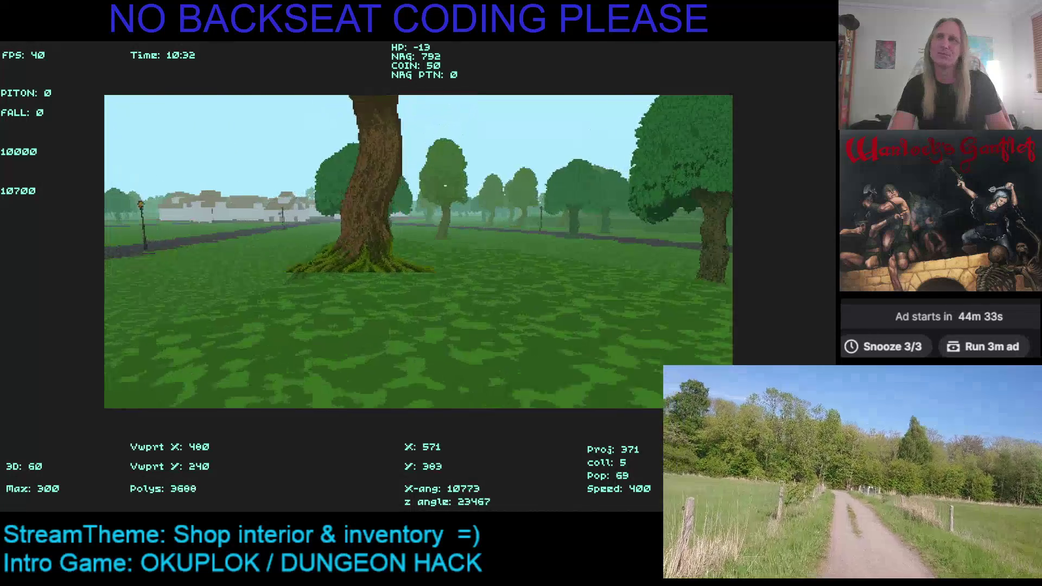
key("Left")
key("Up")
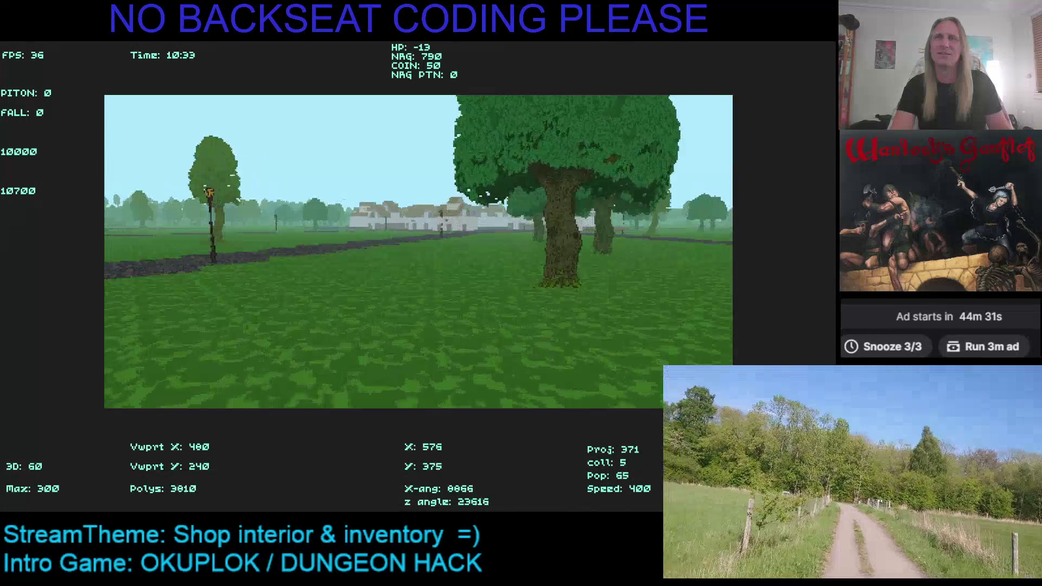
key("Up")
key("Right")
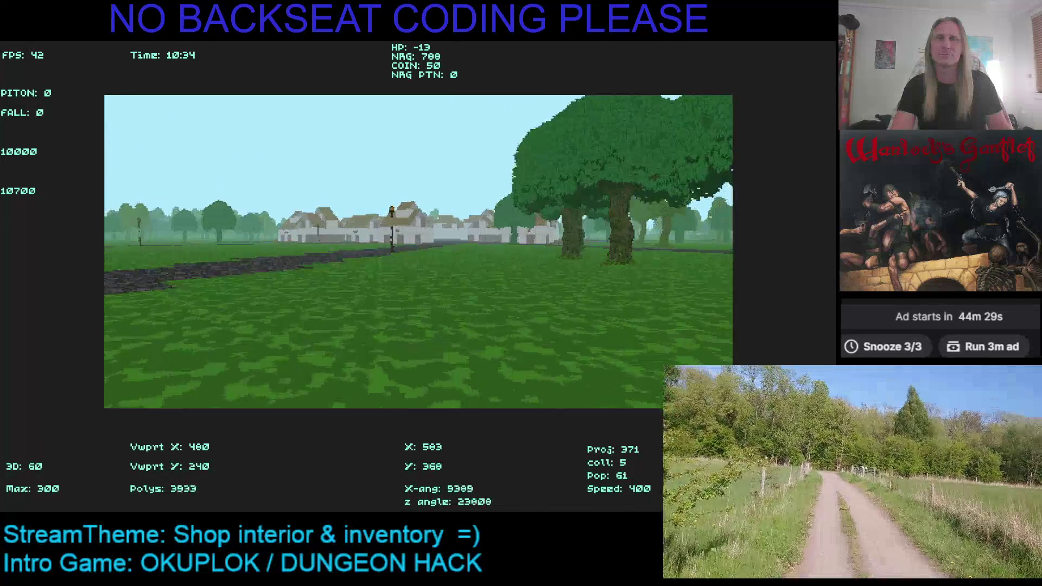
key("Up")
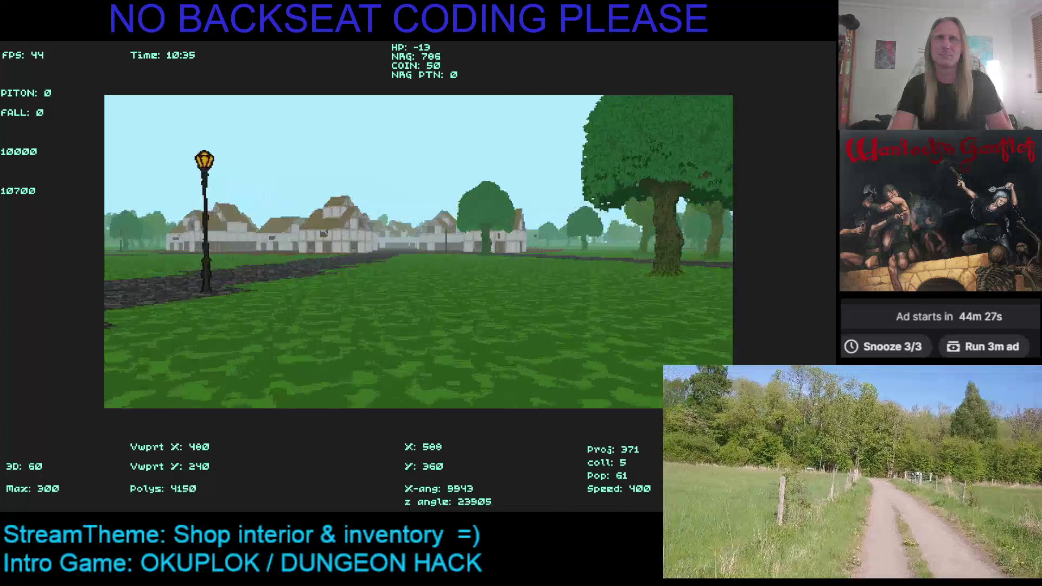
key("Escape")
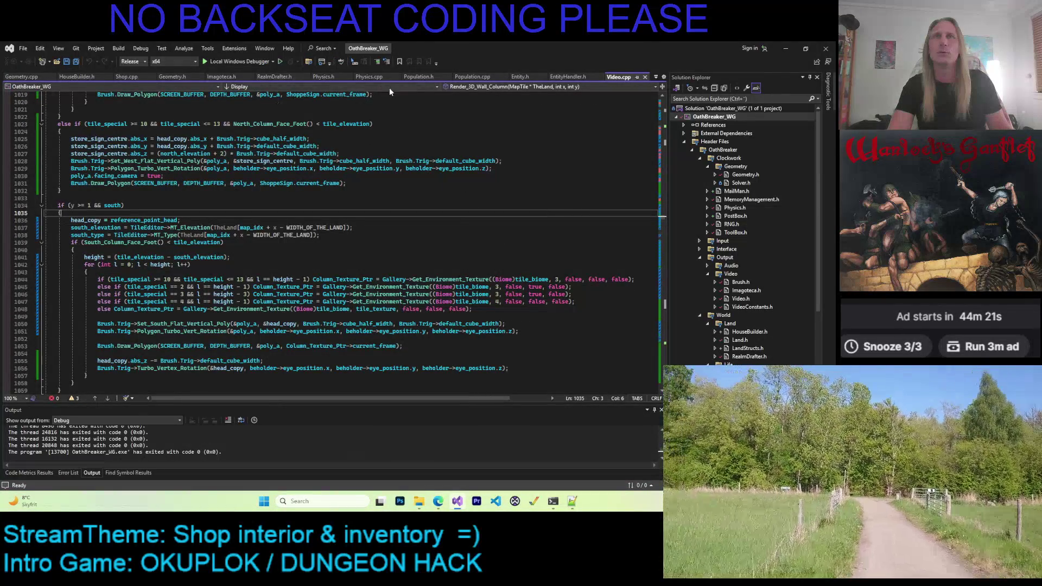
Step: Show file tabs in multiple rows; in ToolBox.h set the day start to 0 and day length to 8 earth minutes
left_click(655, 78)
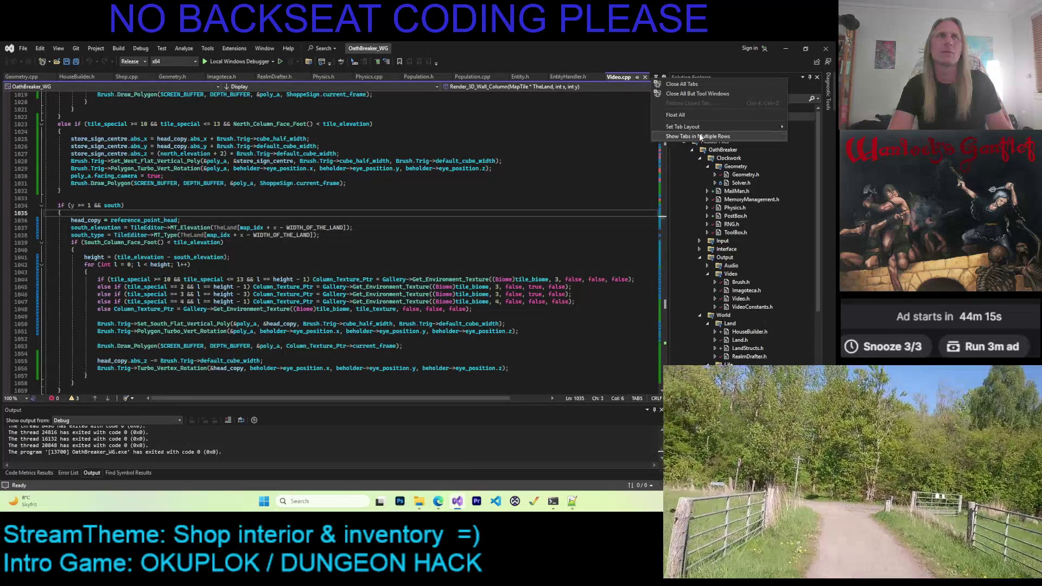
left_click(698, 136)
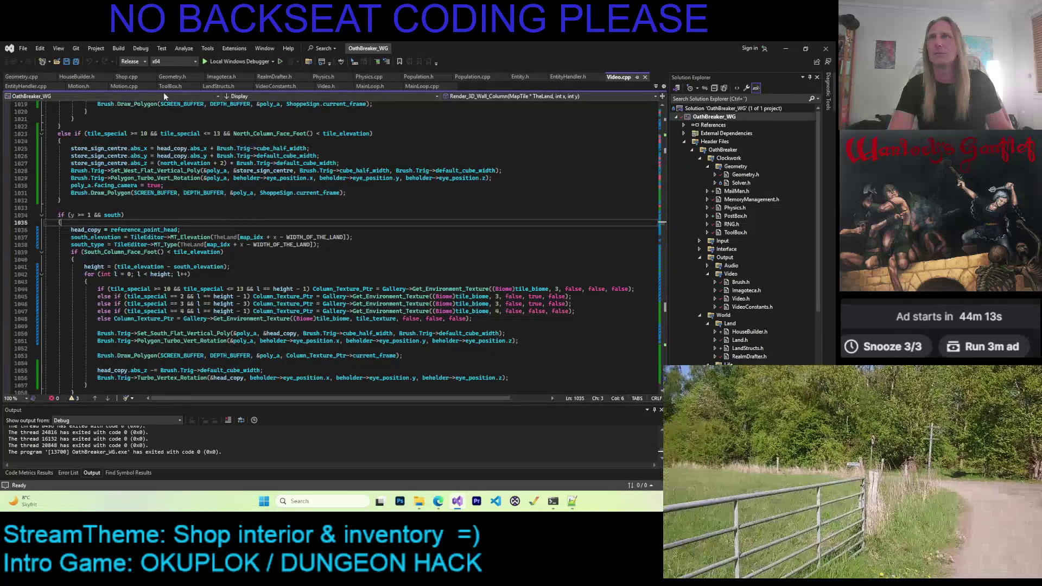
left_click(170, 86)
double_click(252, 163)
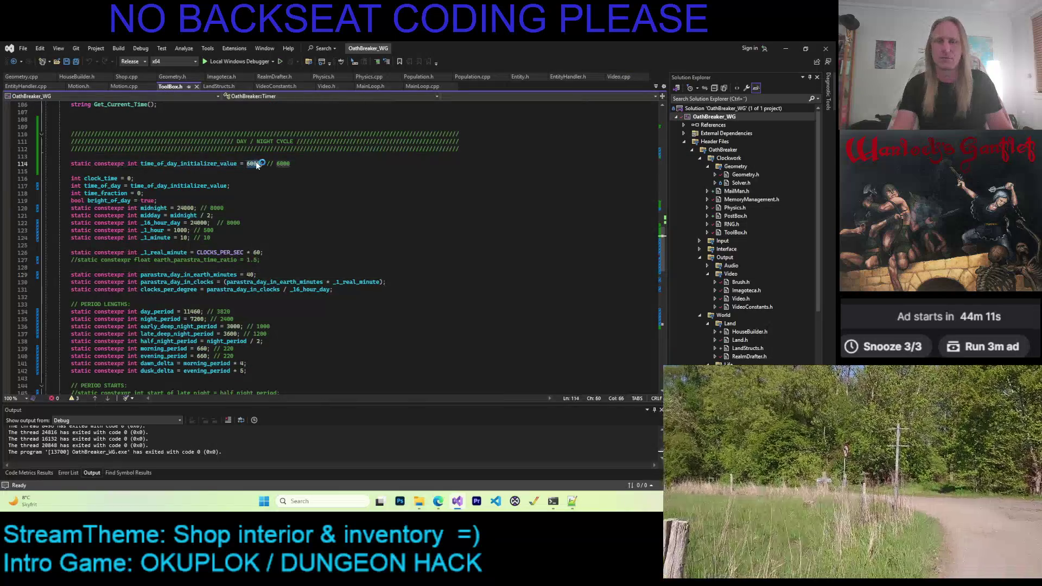
type("0")
key("ctrl+s")
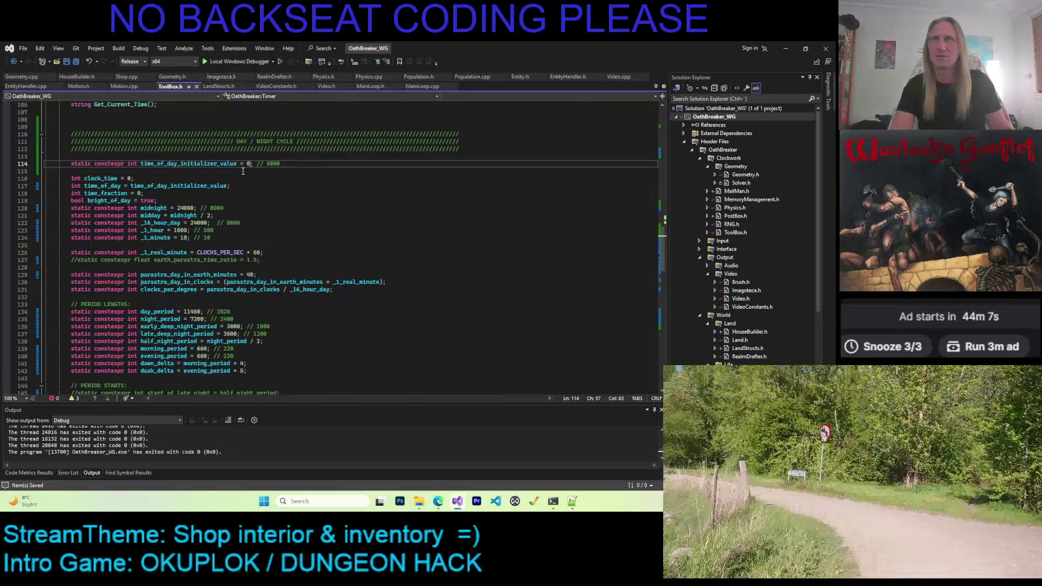
double_click(250, 274)
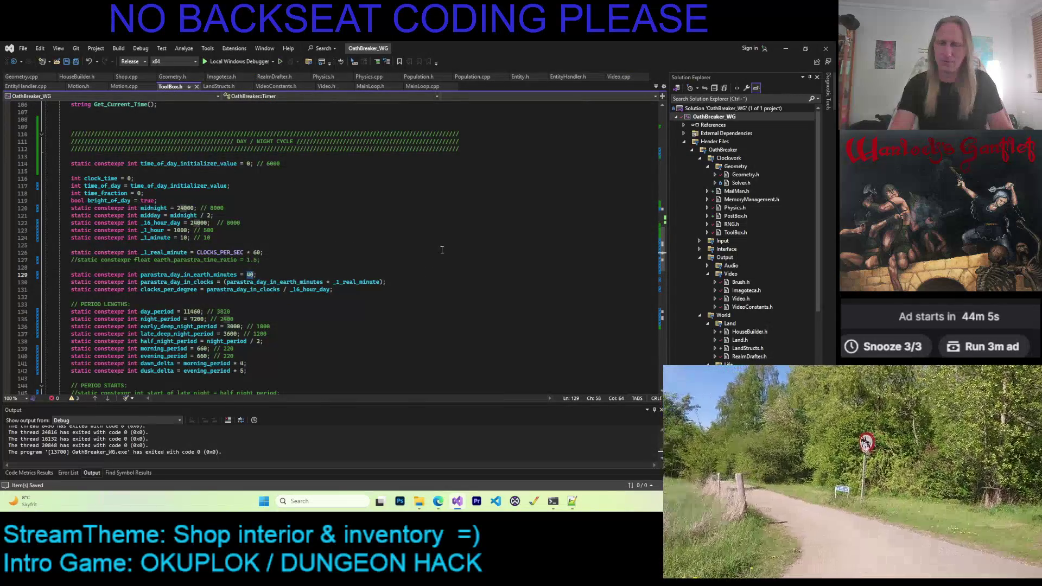
type("8")
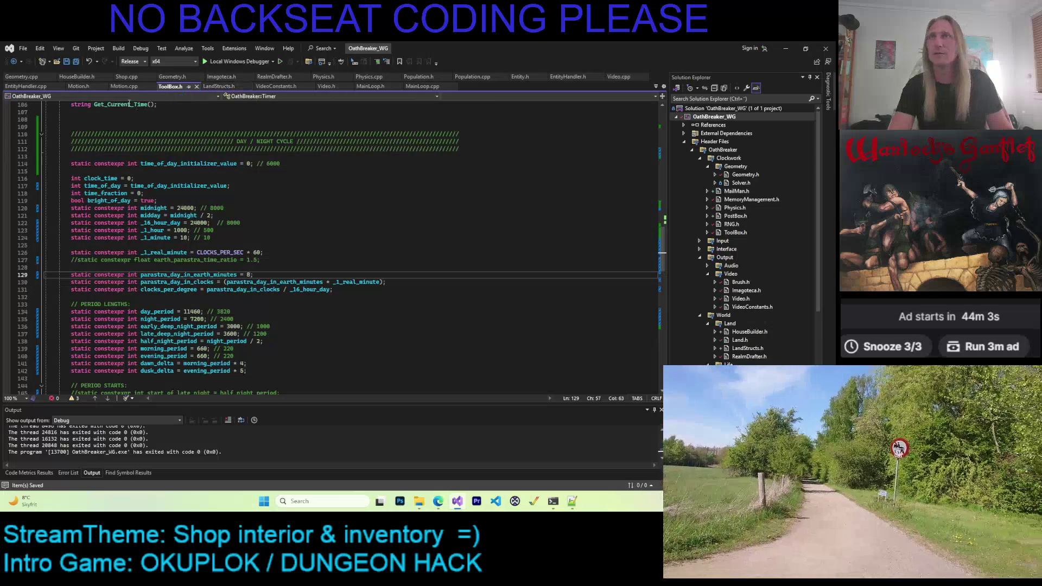
Step: In LandStructs.h change the land width from 1080 to 2160 and select the 1080 breadth value
left_click(219, 86)
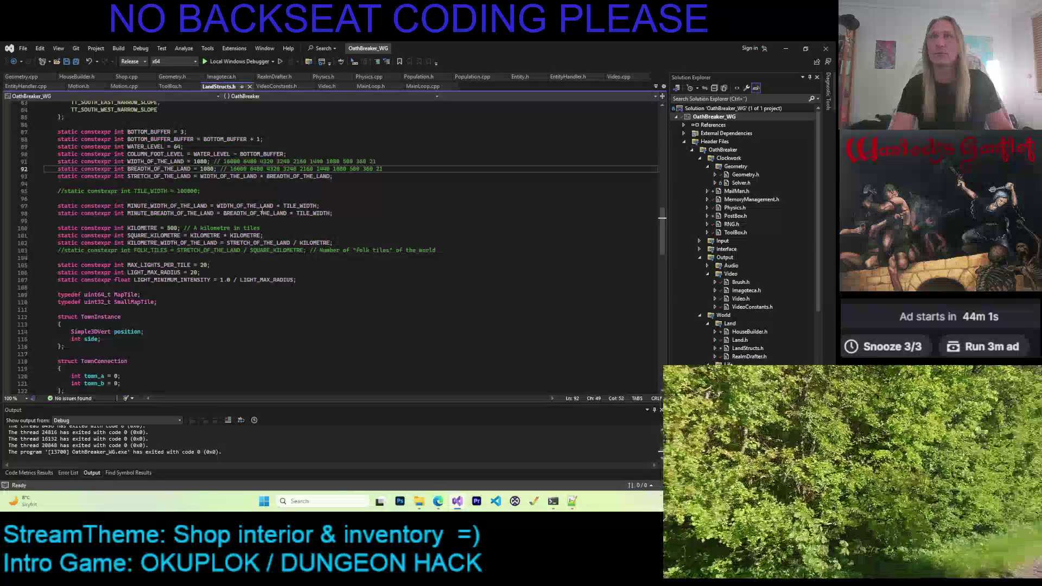
double_click(301, 162)
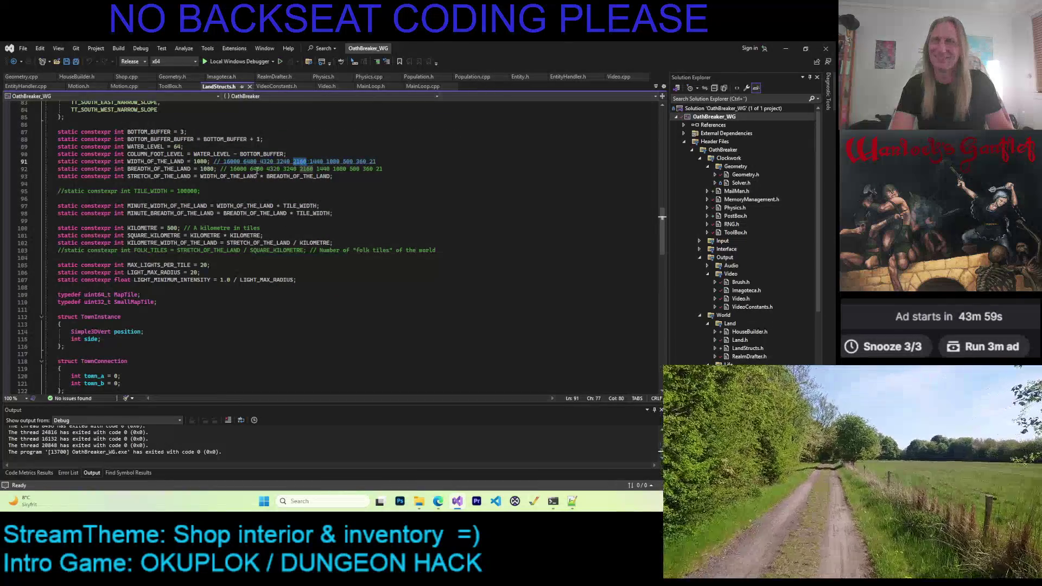
double_click(201, 161)
type("2160")
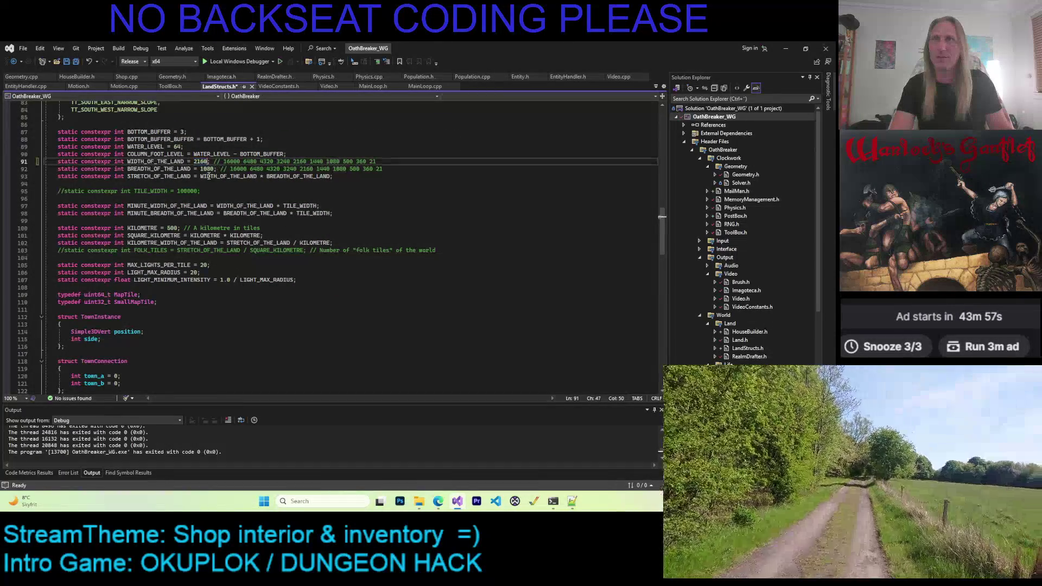
double_click(207, 169)
Step: Set the land breadth to 2160, then save, build and run the game
type("2160")
key("F5")
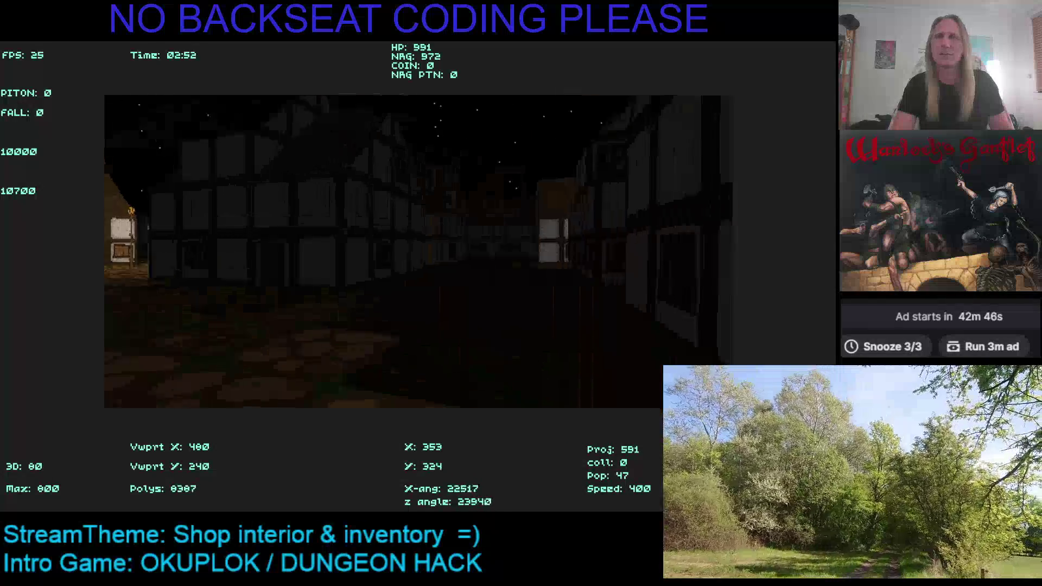
Step: Open the top-down map overview with the M key and close it again
key("m")
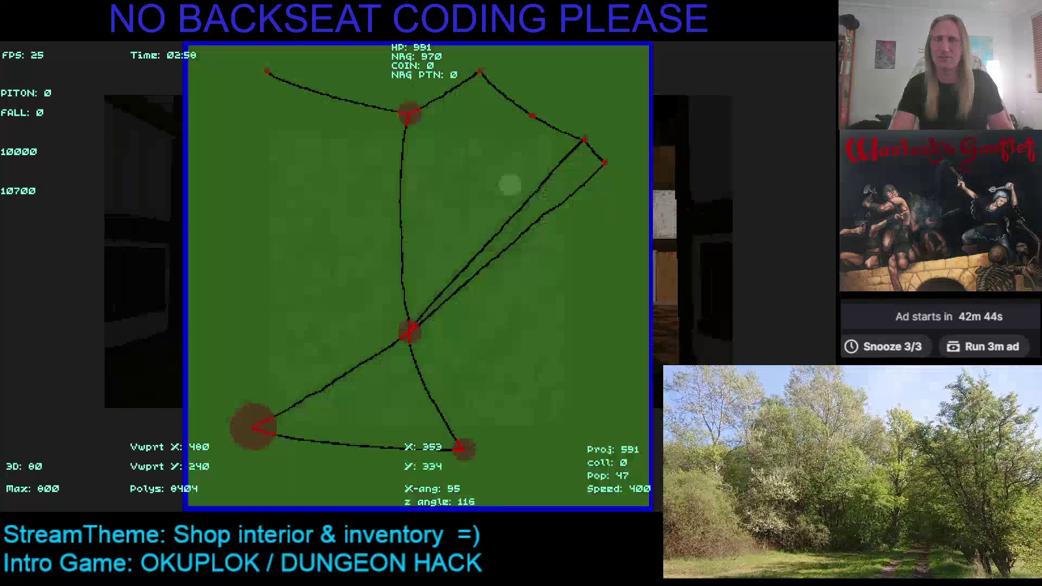
key("m")
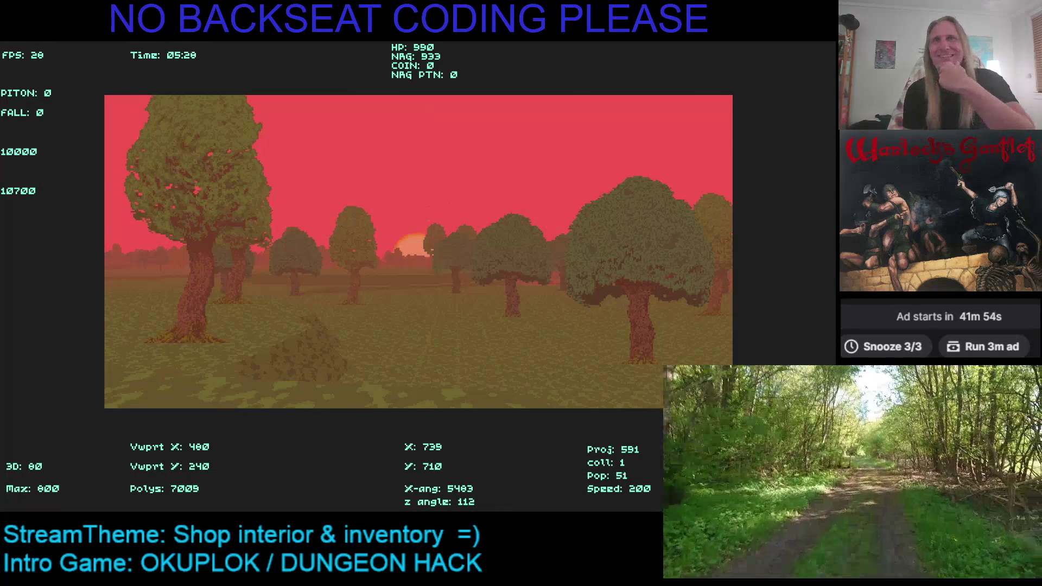
Step: Walk through the park into the forest, turning left and then right
key("Left")
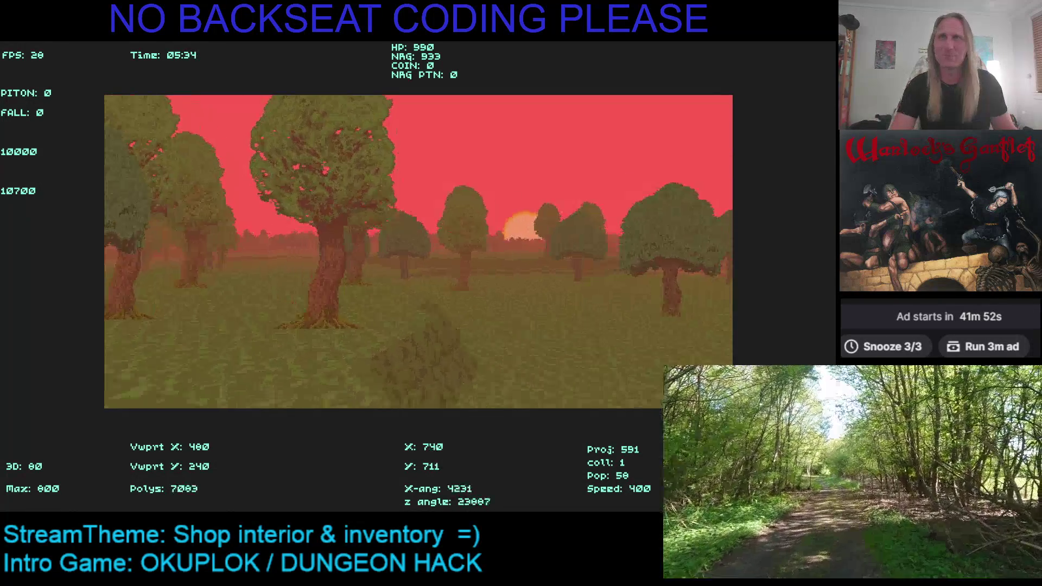
key("Left")
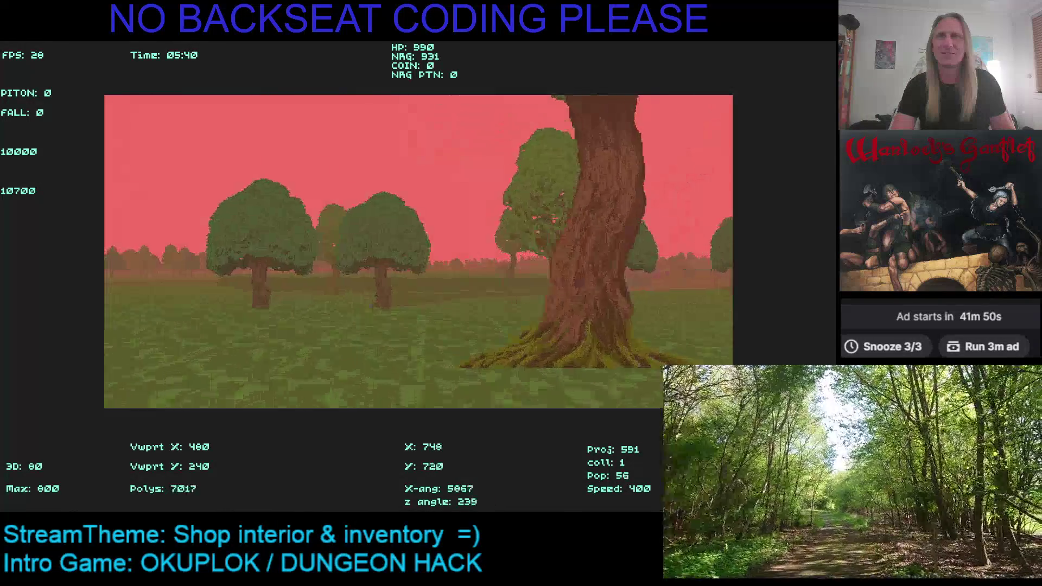
key("Left")
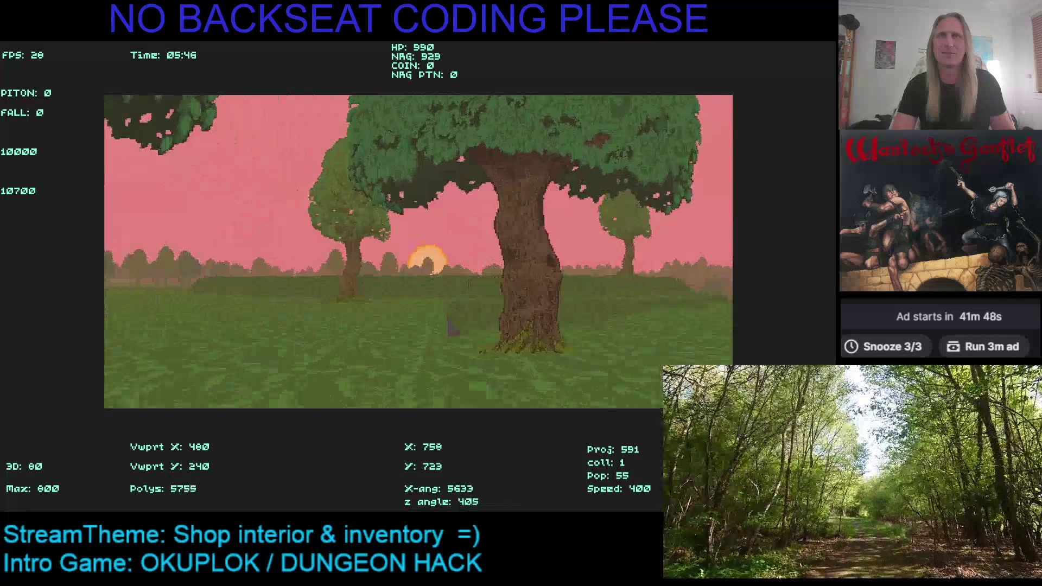
key("Right")
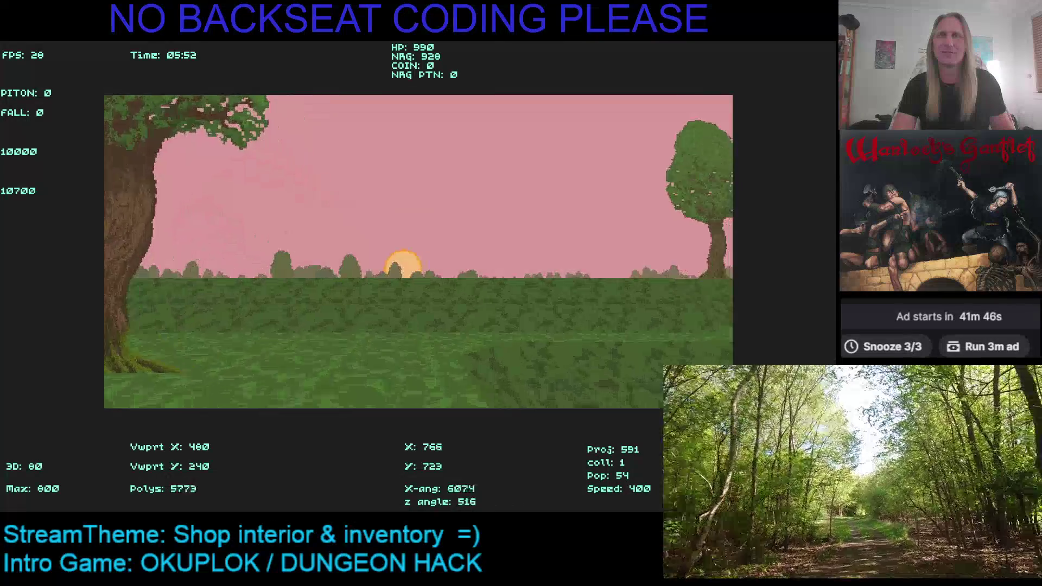
key("Right")
key("Right")
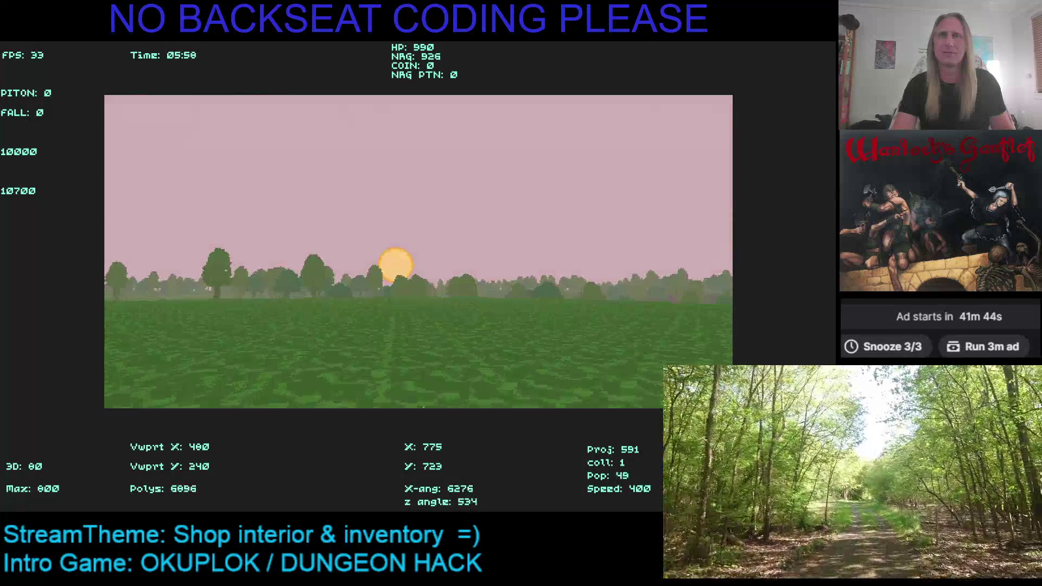
key("Right")
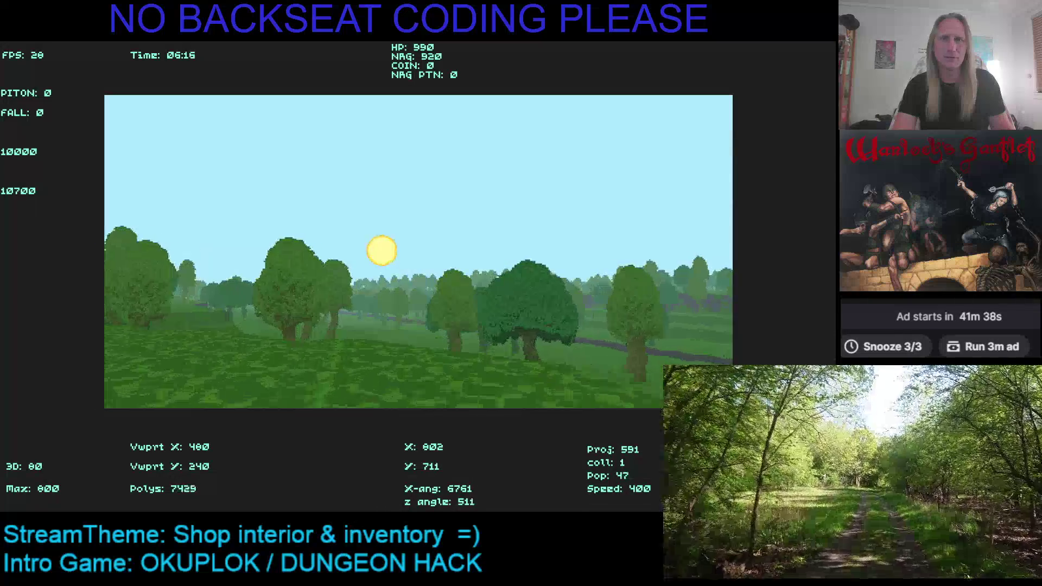
key("Right")
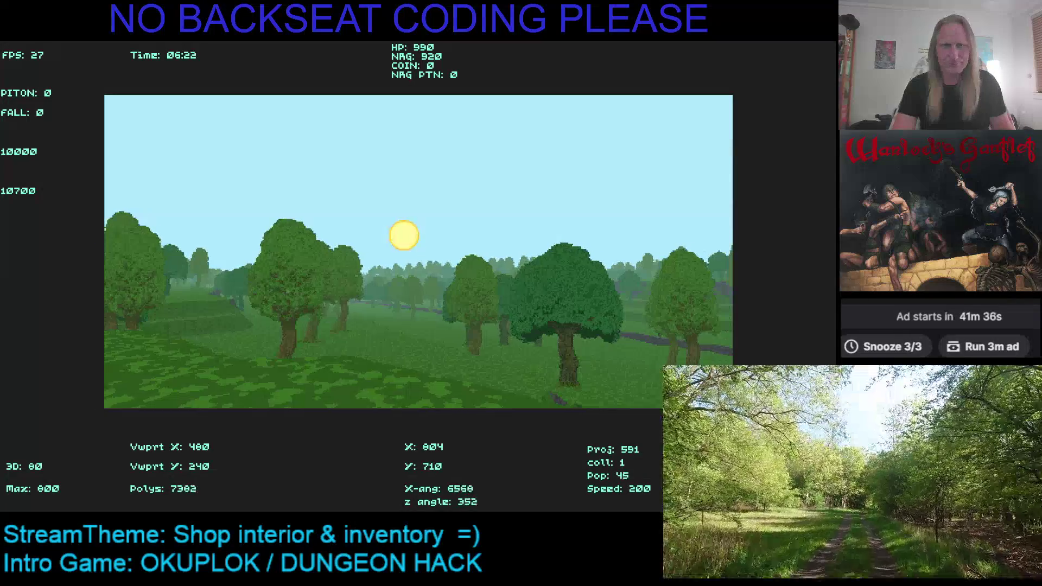
key("Right")
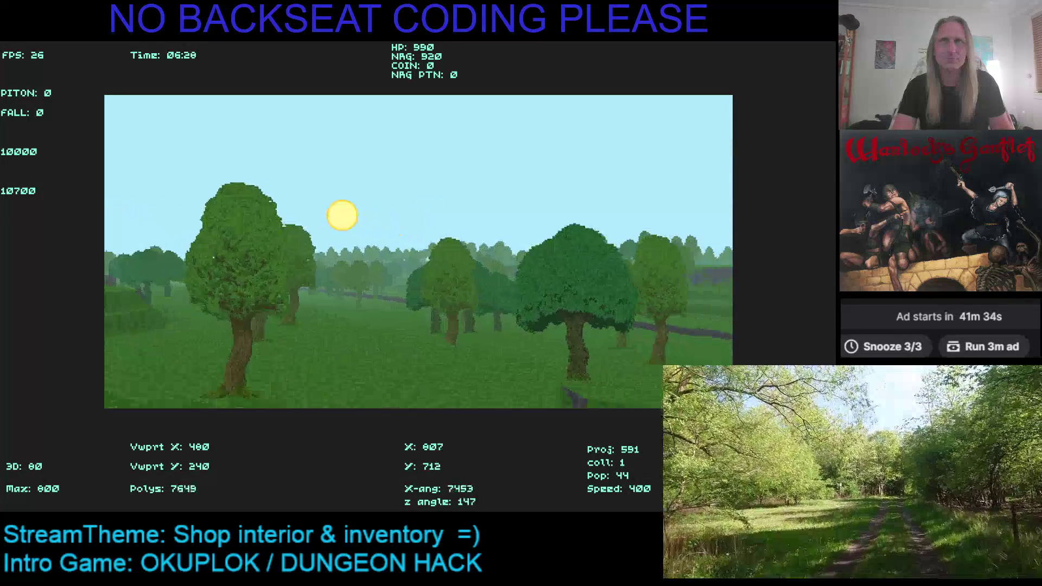
Step: Look back and forth between the open field and the trees, then quit to Visual Studio
key("Right")
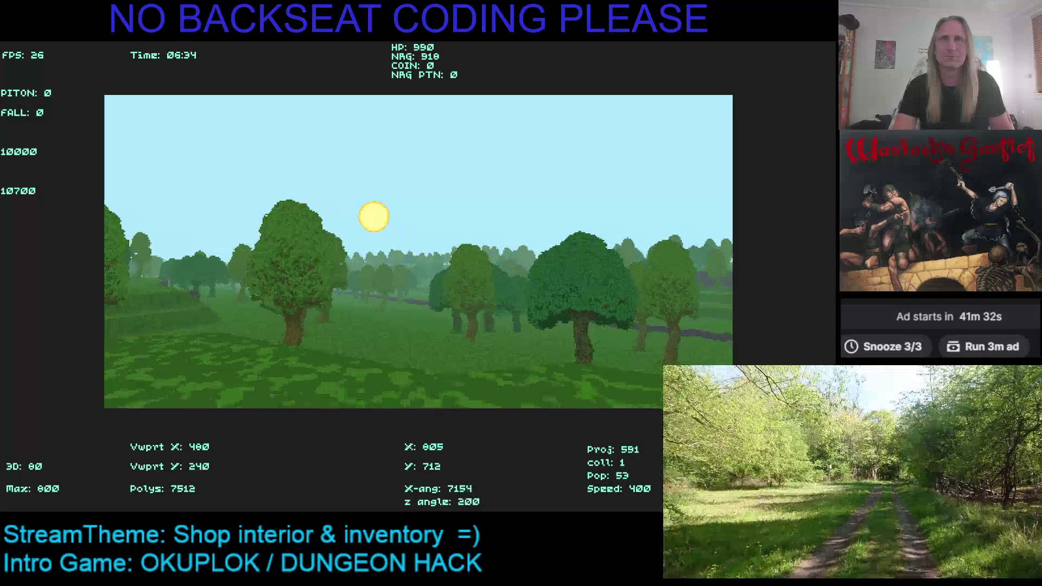
key("Left")
key("Right")
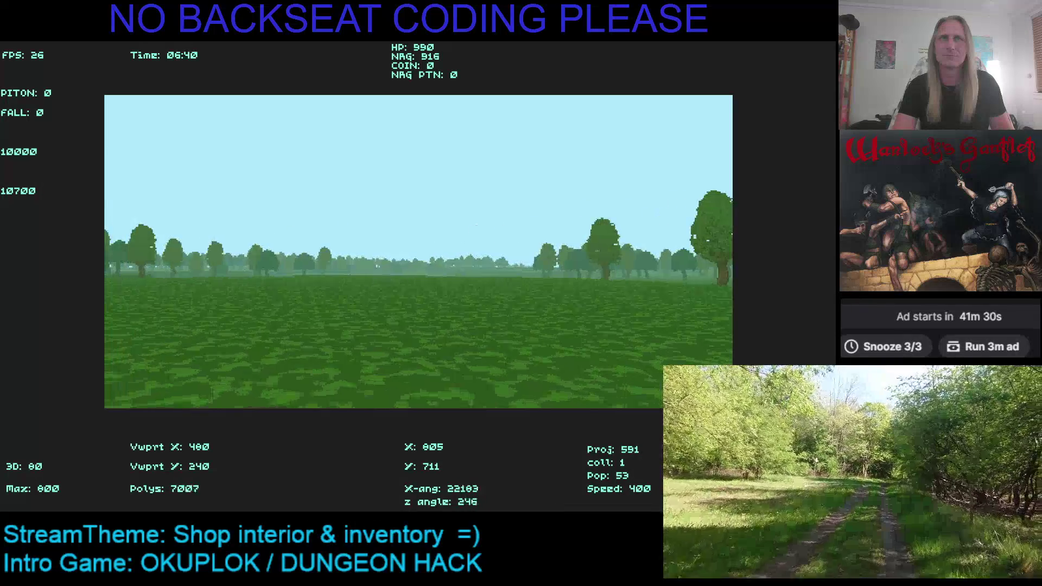
key("Left")
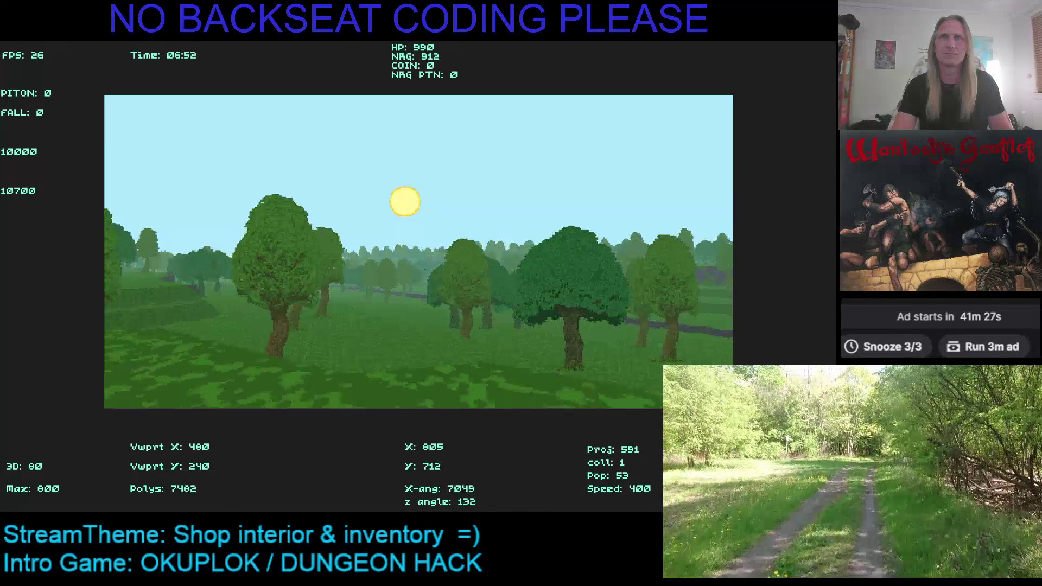
key("Right")
key("Left")
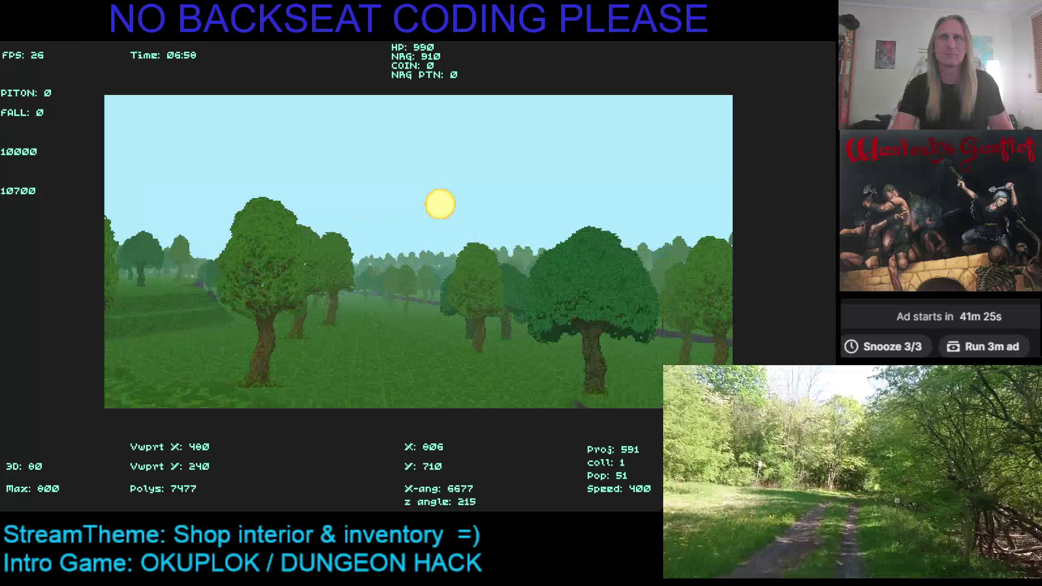
key("Left")
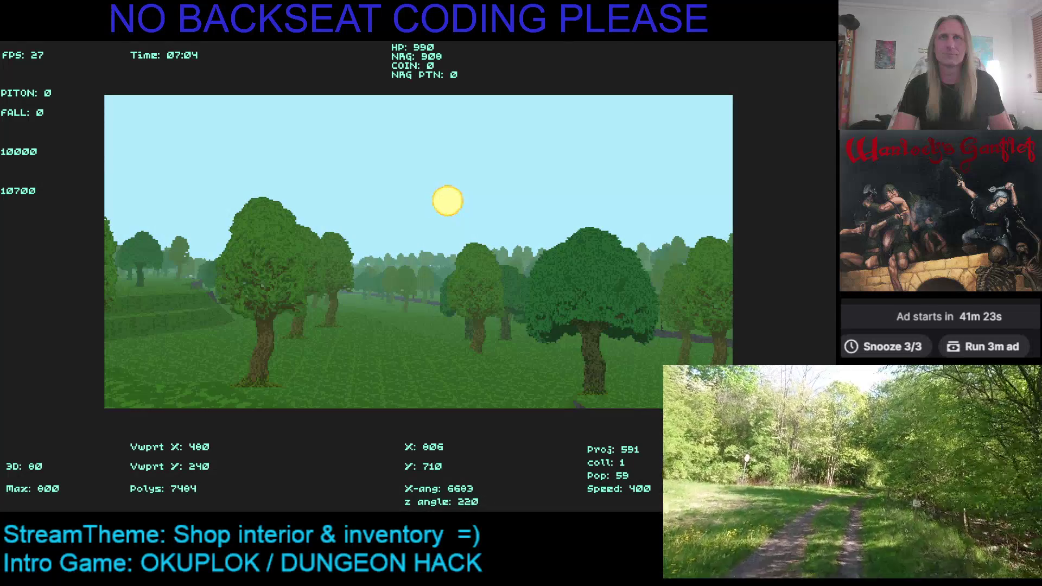
key("Right")
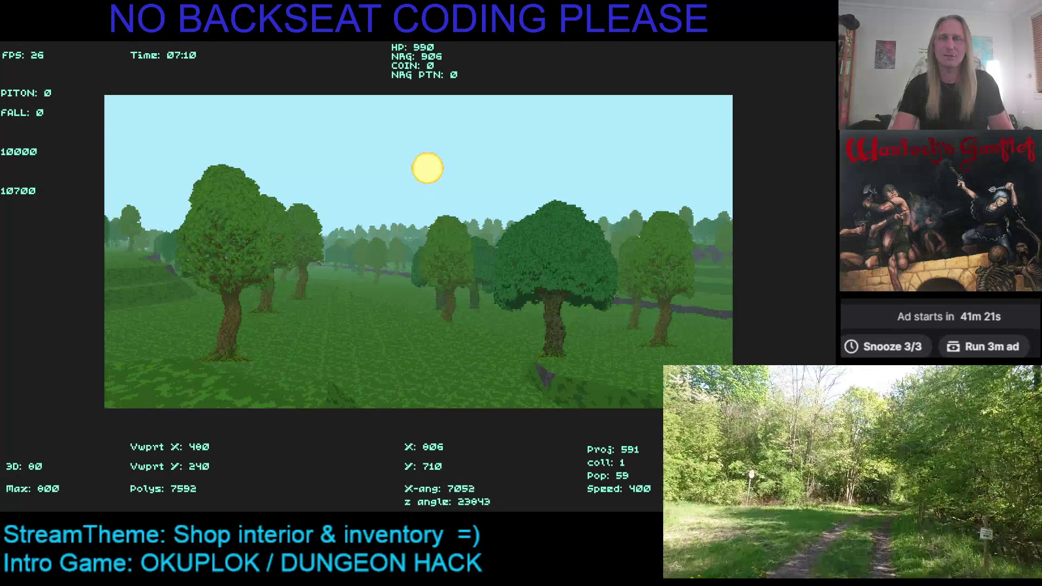
key("Escape")
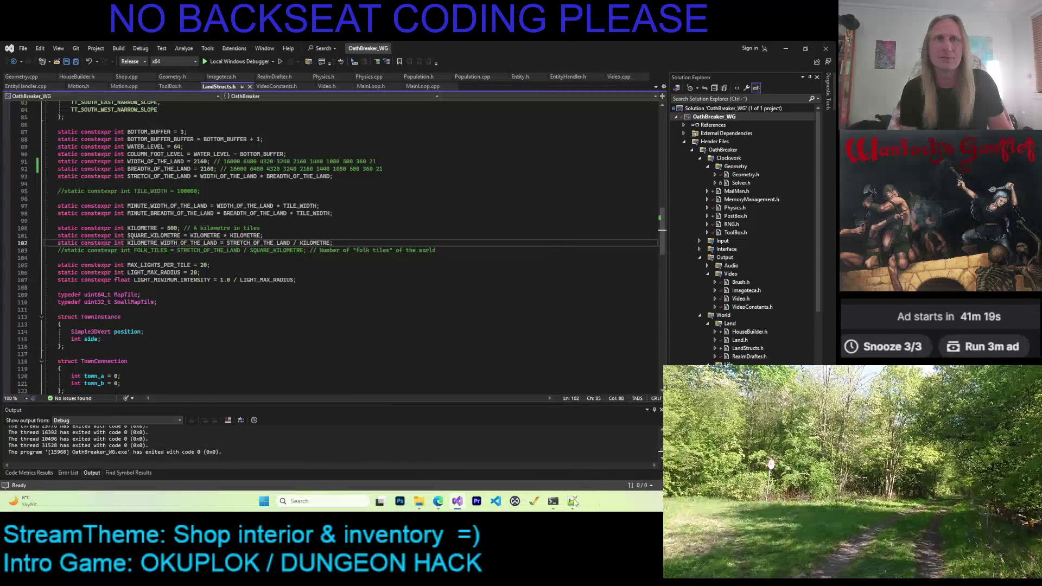
Step: From File Explorer's ShoppeInterior tab, go up to the Kaleidomancer folder and launch Kaleidomancer.exe
left_click(419, 500)
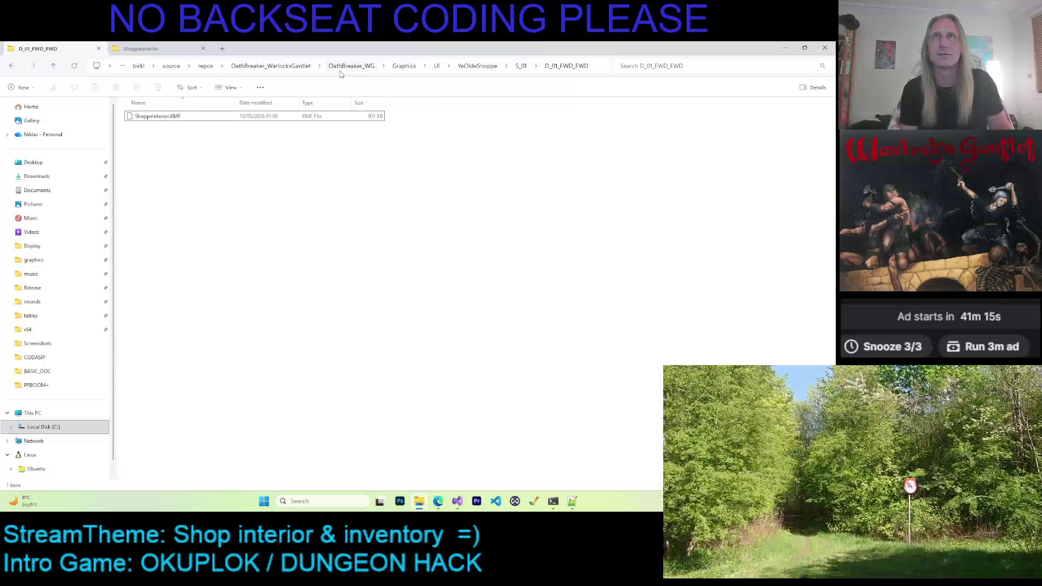
left_click(141, 48)
left_click(219, 66)
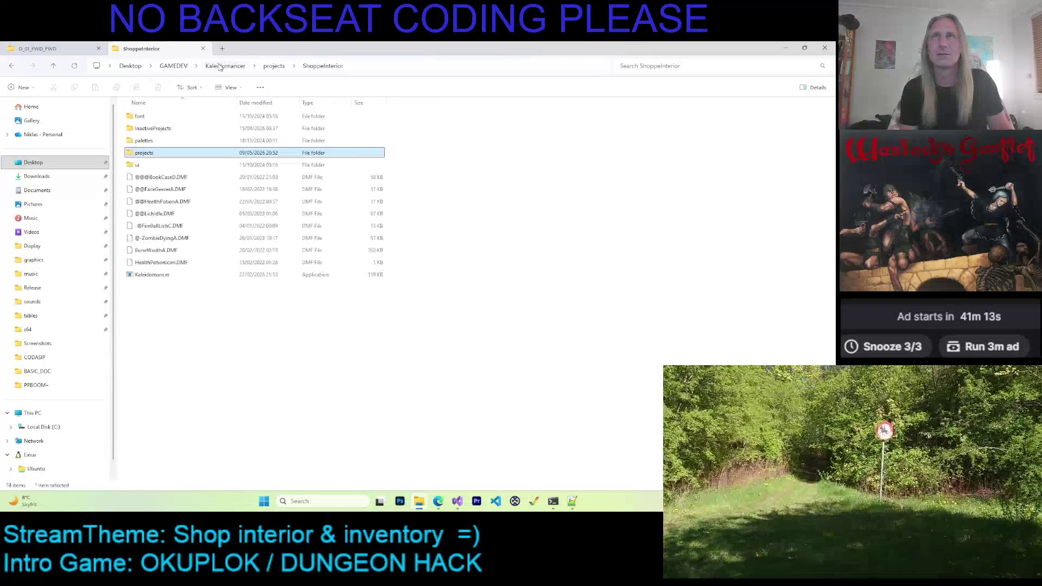
double_click(154, 274)
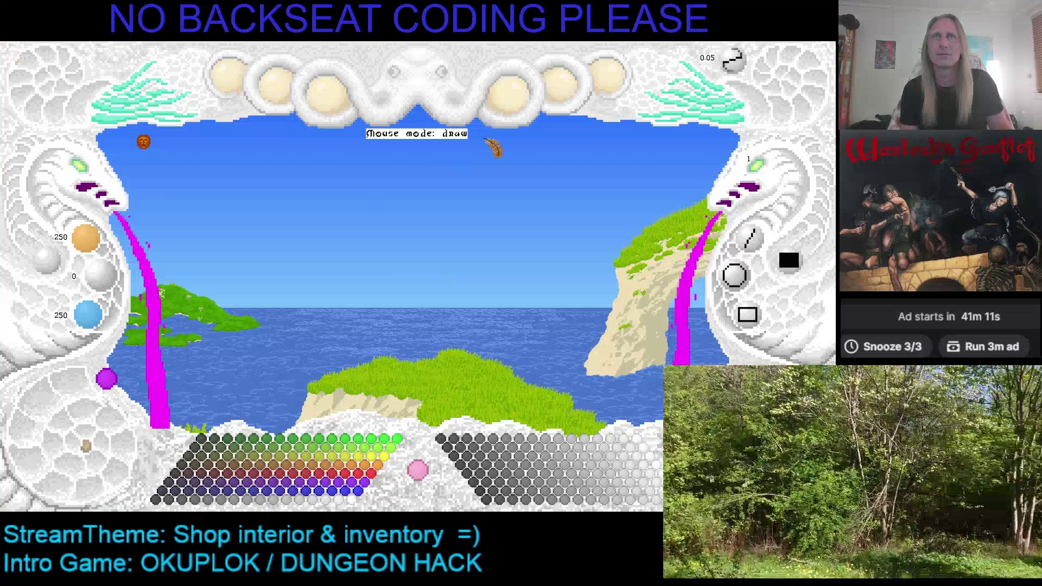
Step: Load the ShoppeInterior project and switch to a multicolour palette
left_click(608, 76)
left_click(601, 179)
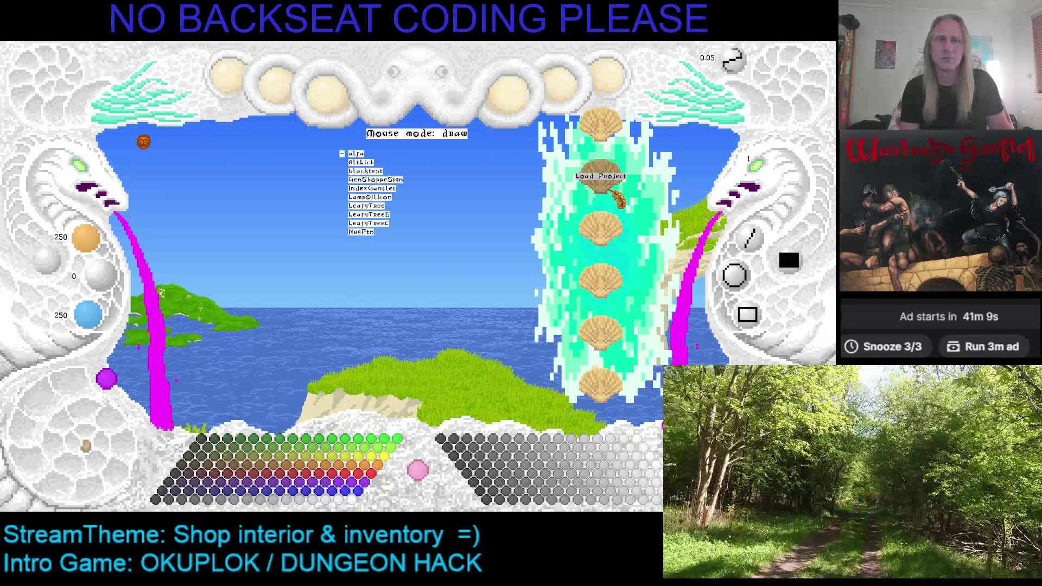
scroll(618, 200, "down", 10)
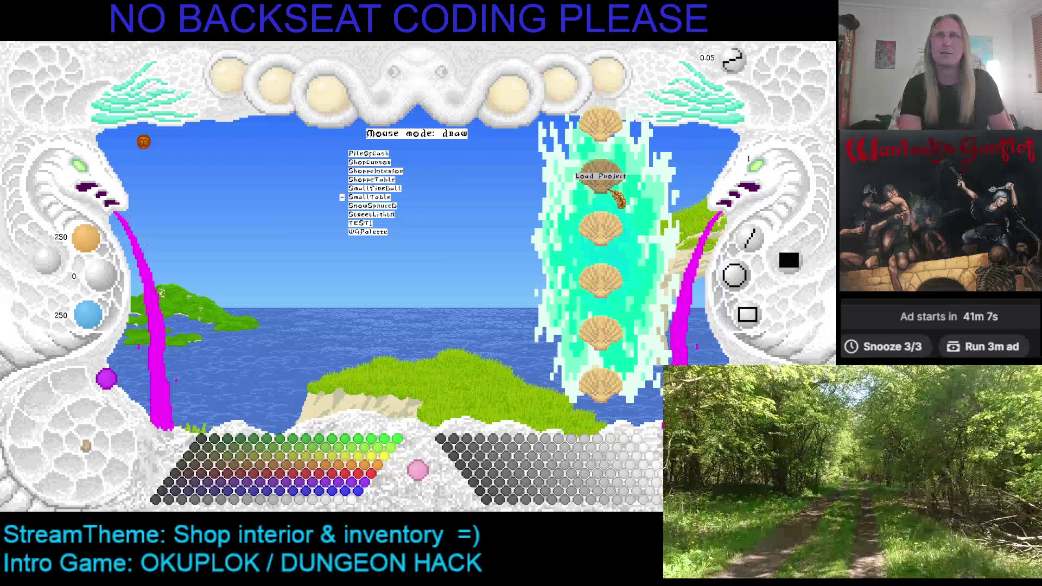
scroll(617, 199, "up", 2)
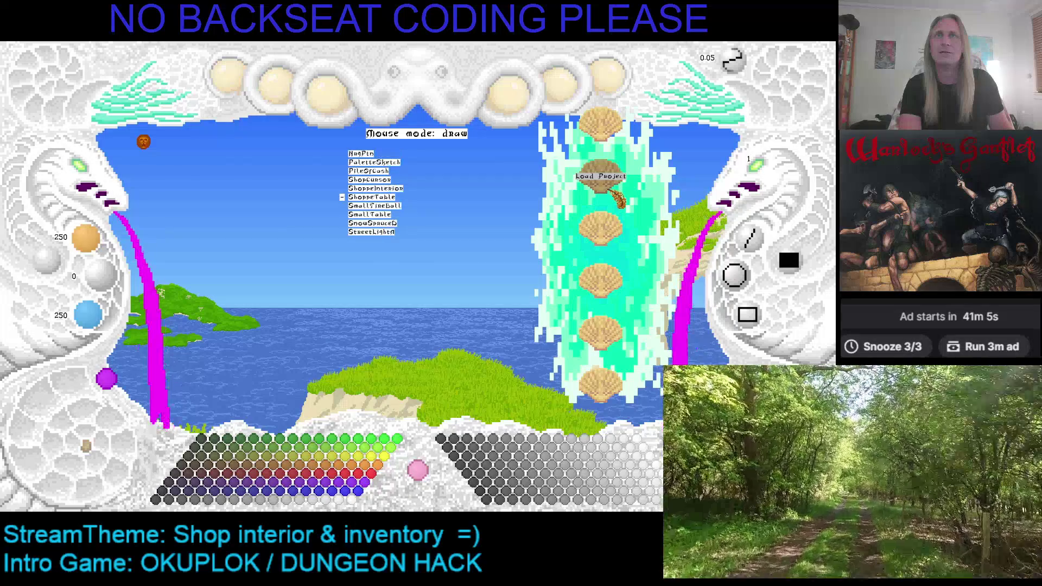
left_click(618, 199)
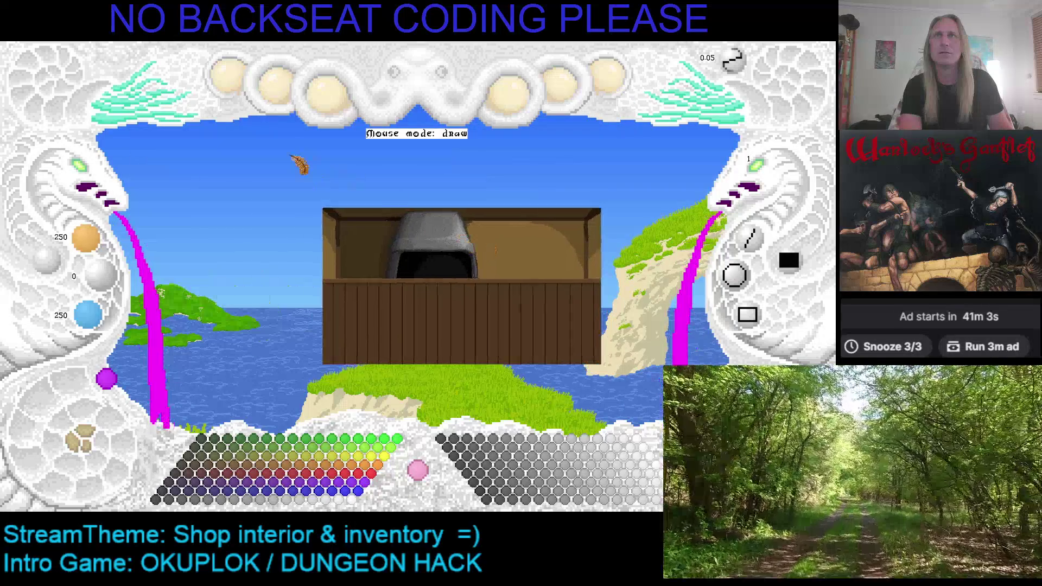
mouse_move(226, 74)
left_click(231, 184)
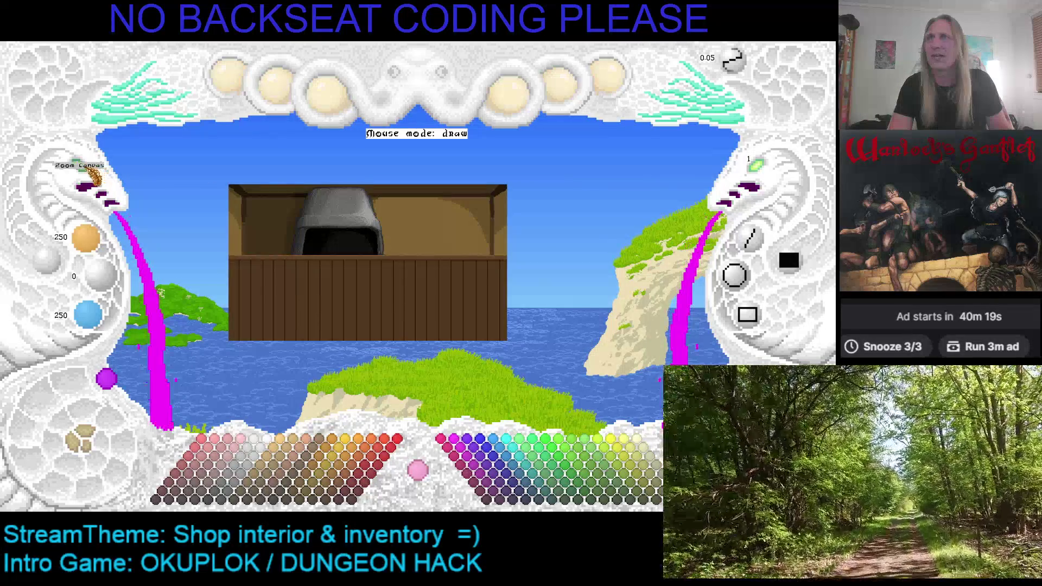
Step: Zoom the canvas in around the hood and sample its grey as the paint colour
left_click(92, 178)
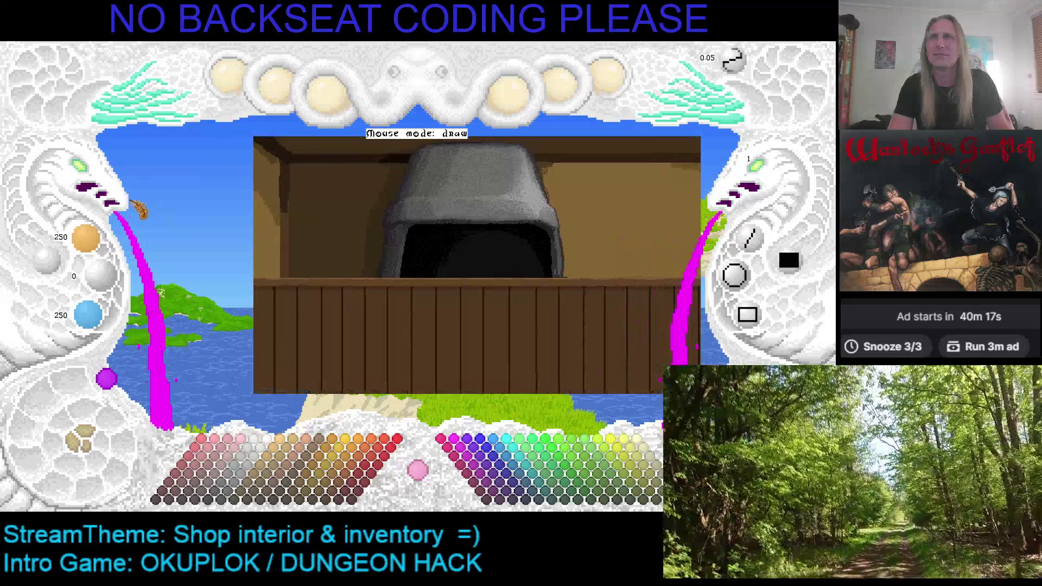
left_click(97, 177)
scroll(318, 228, "down", 2)
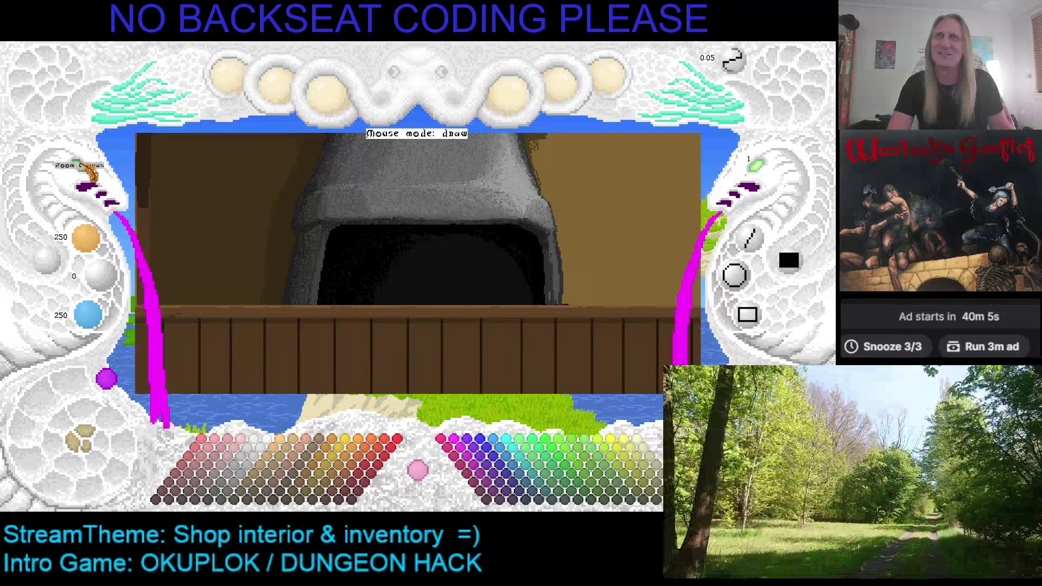
scroll(86, 174, "up", 5)
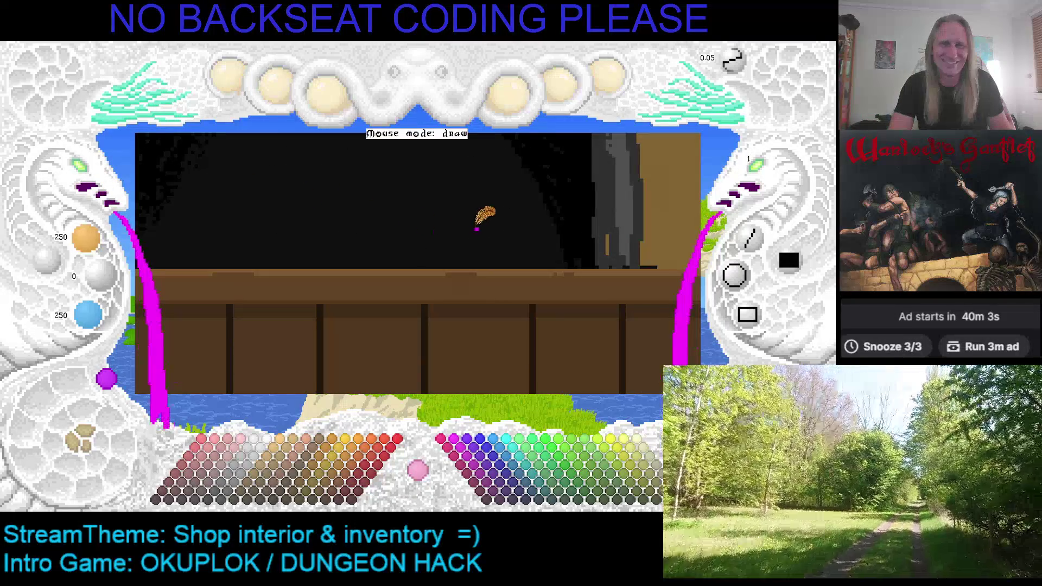
mouse_move(477, 229)
left_mouse_down()
mouse_move(321, 295)
mouse_move(375, 279)
left_mouse_up()
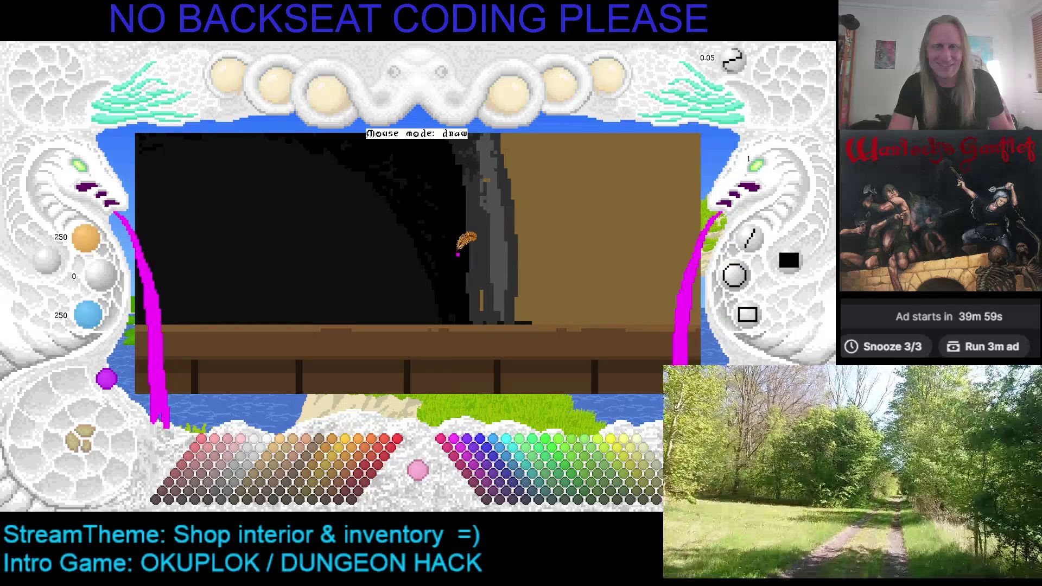
scroll(90, 171, "up", 2)
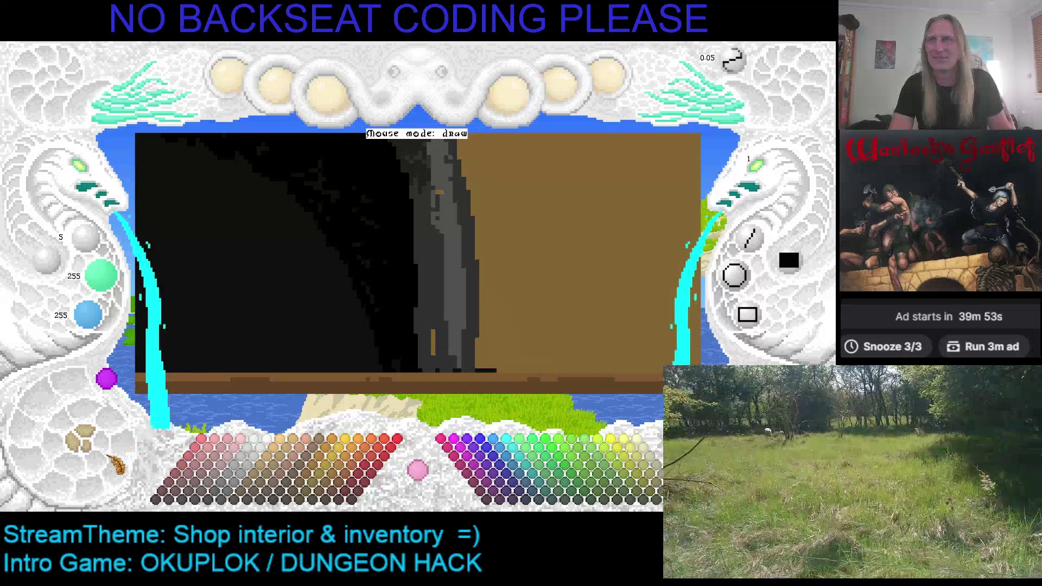
right_click(451, 175)
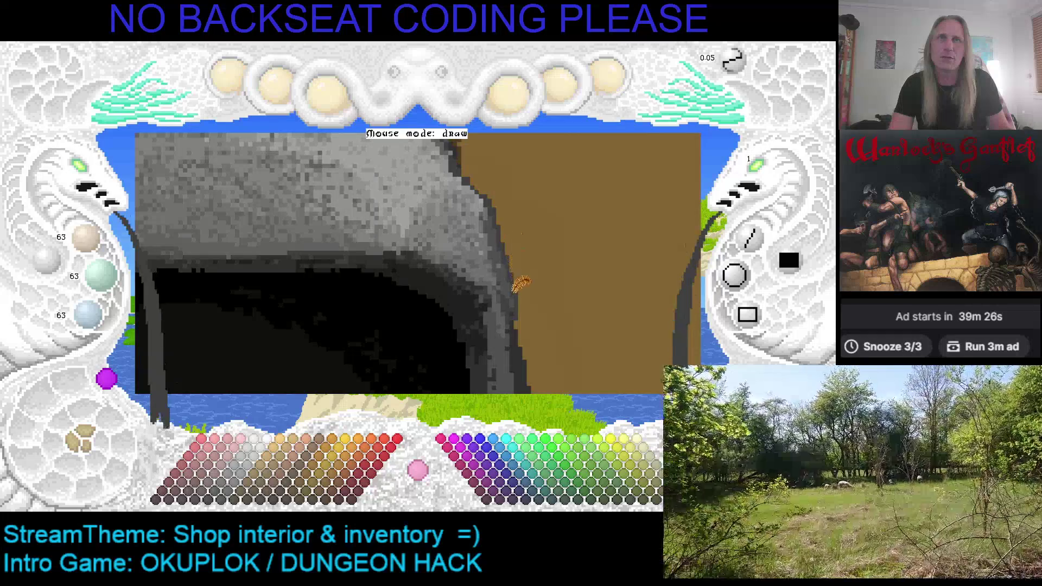
Step: Sample near-black and dark greys, repaint the cave arch, then undo the stroke
scroll(512, 239, "down", 3)
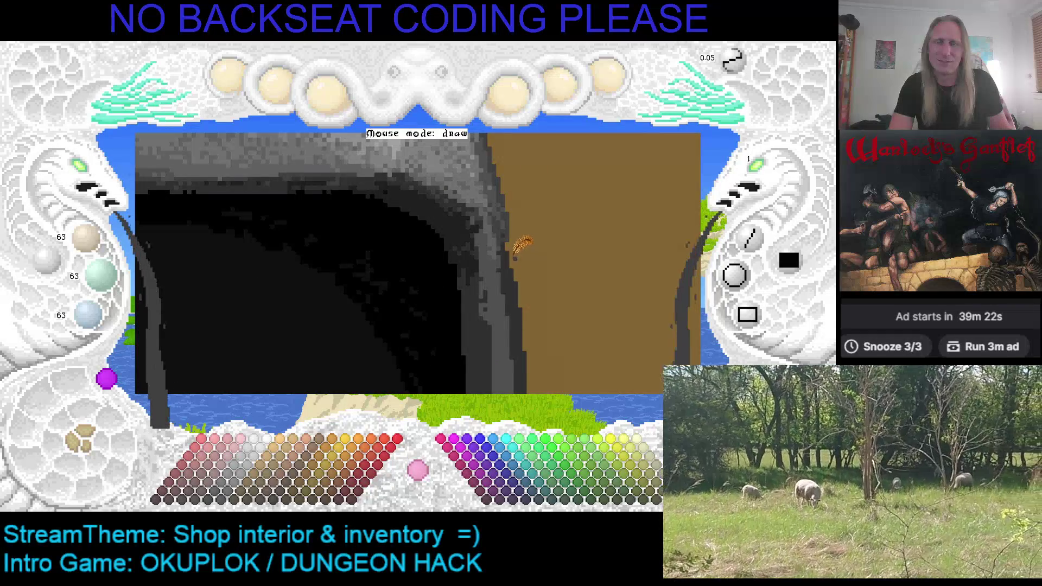
scroll(516, 226, "down", 1)
scroll(516, 232, "up", 1)
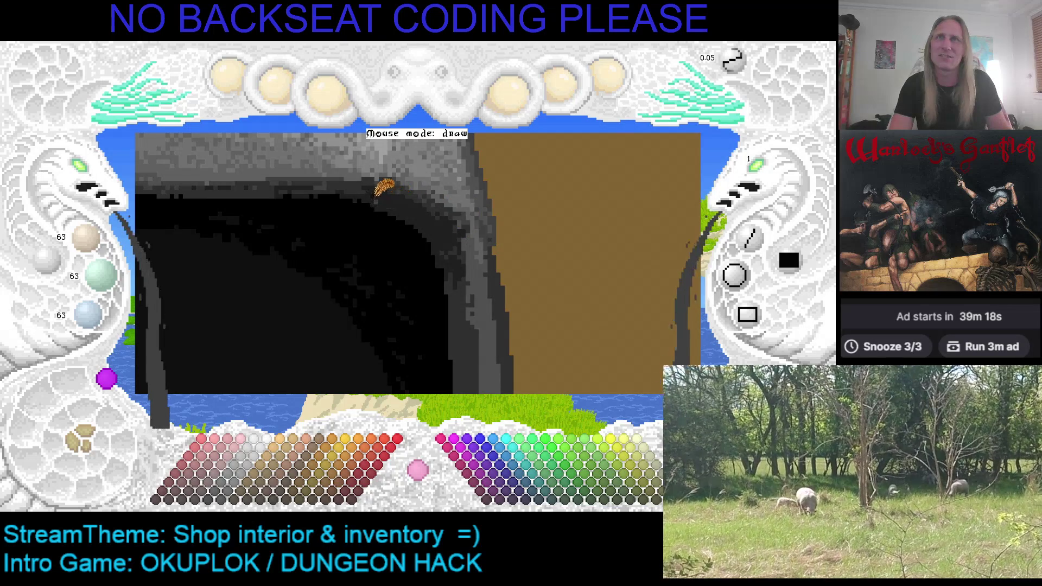
right_click(377, 191)
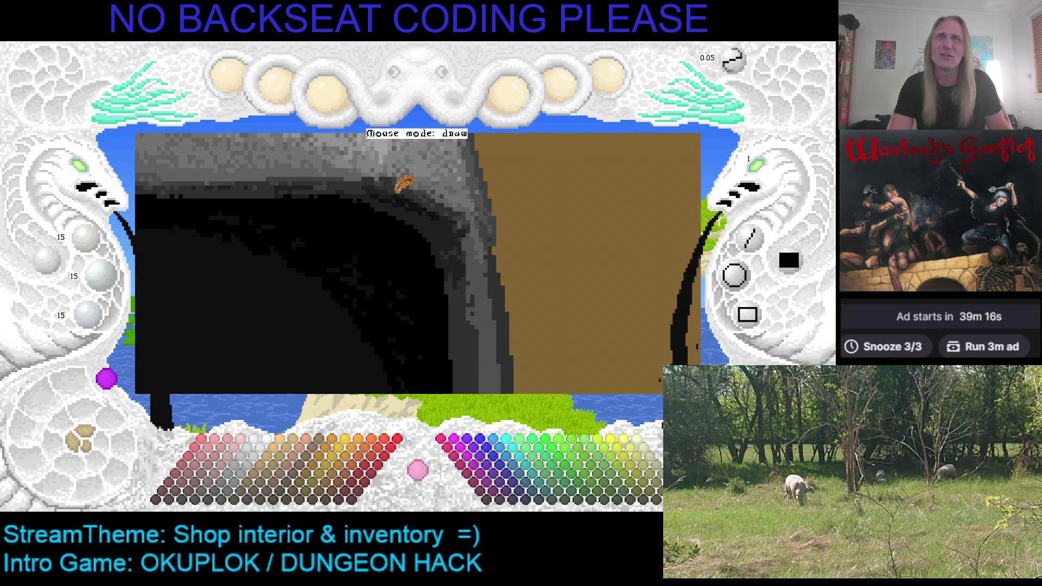
right_click(411, 204)
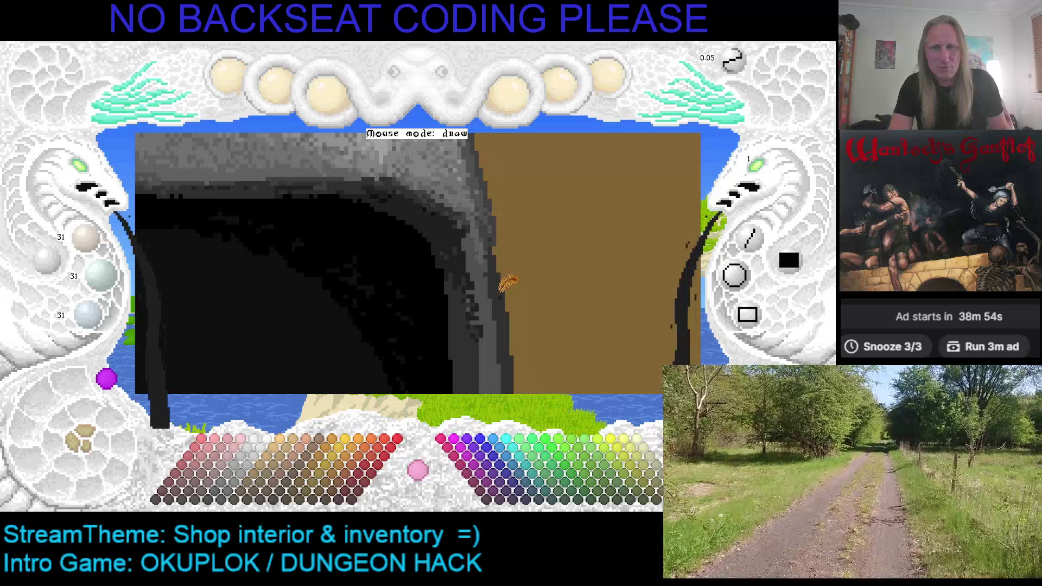
left_click_drag(523, 377, 498, 220)
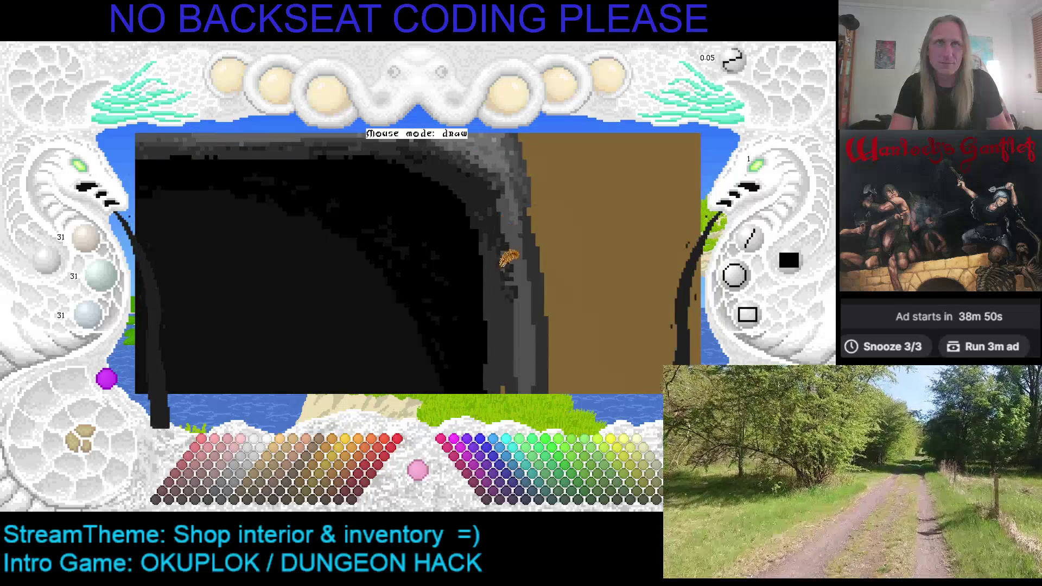
key("ctrl+z")
key("ctrl+z")
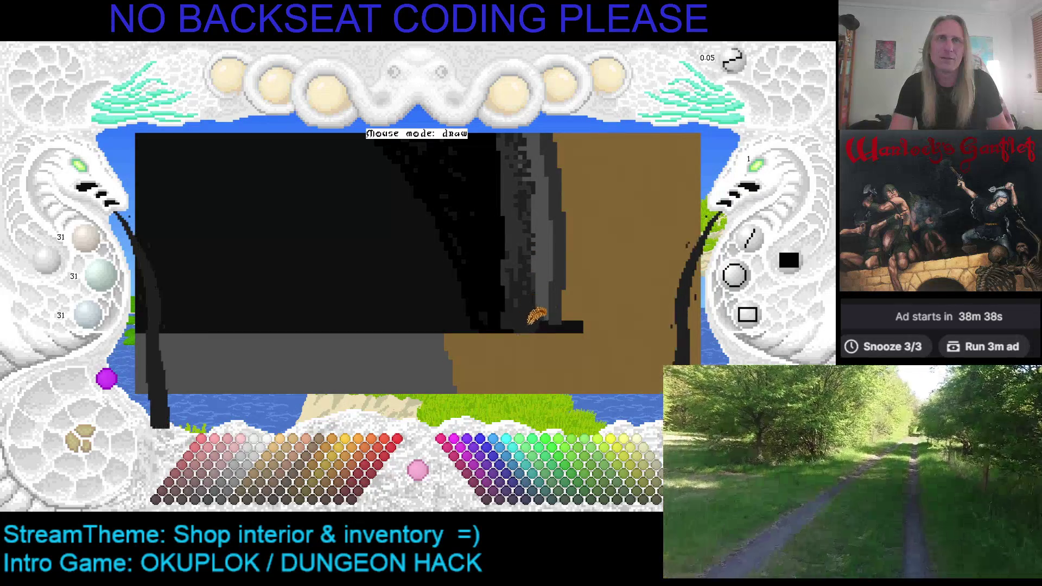
Step: Sample mid and lighter greys from the rock for shading the arch
scroll(527, 261, "up", 2)
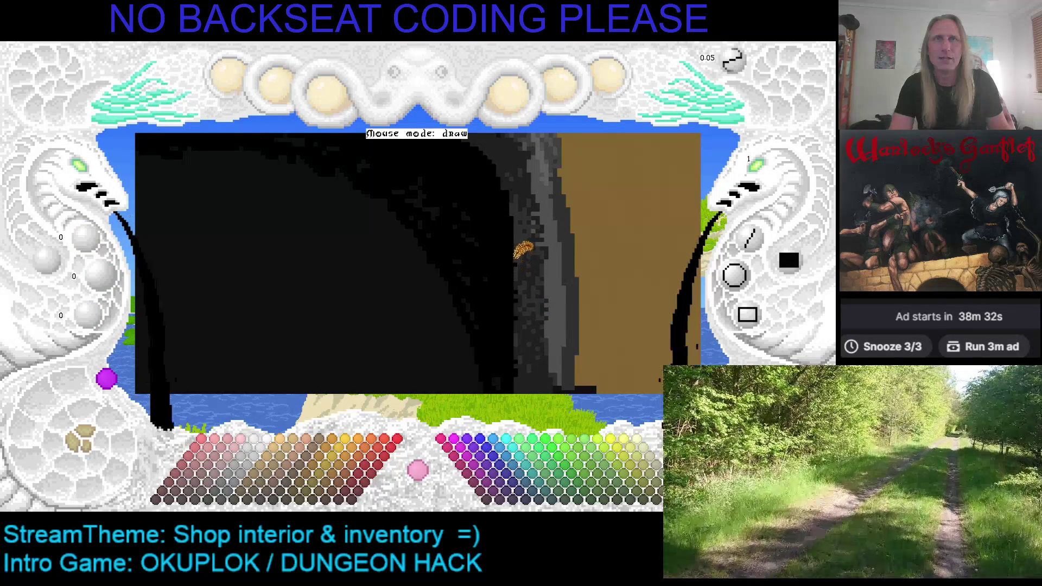
scroll(524, 222, "up", 1)
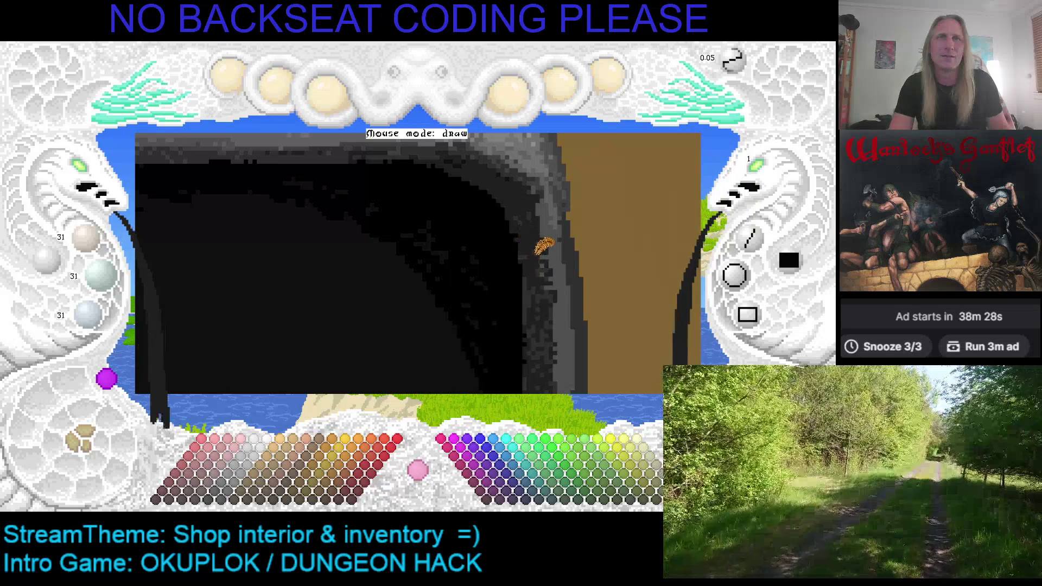
scroll(548, 255, "up", 1)
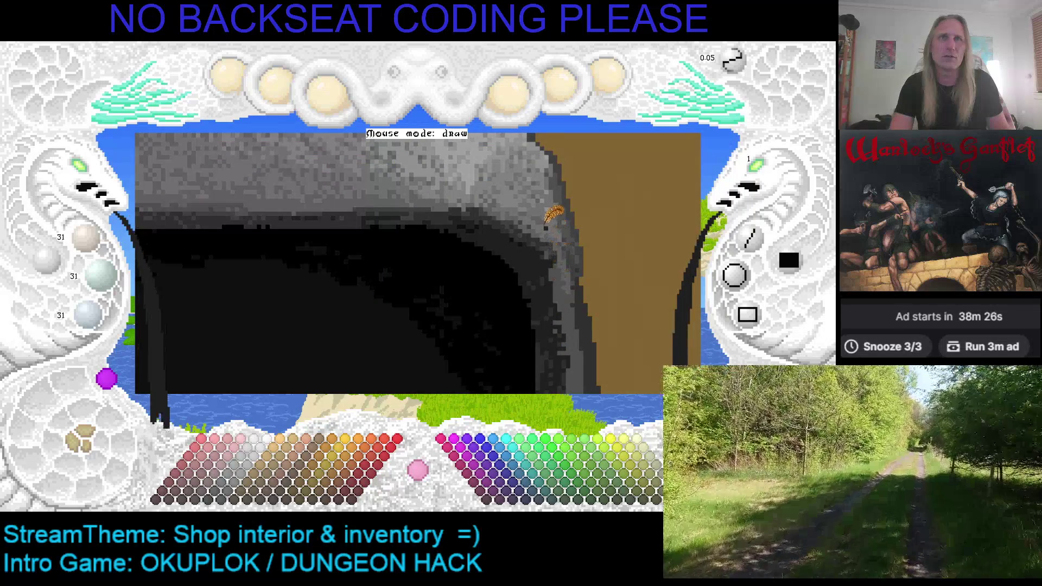
right_click(567, 209)
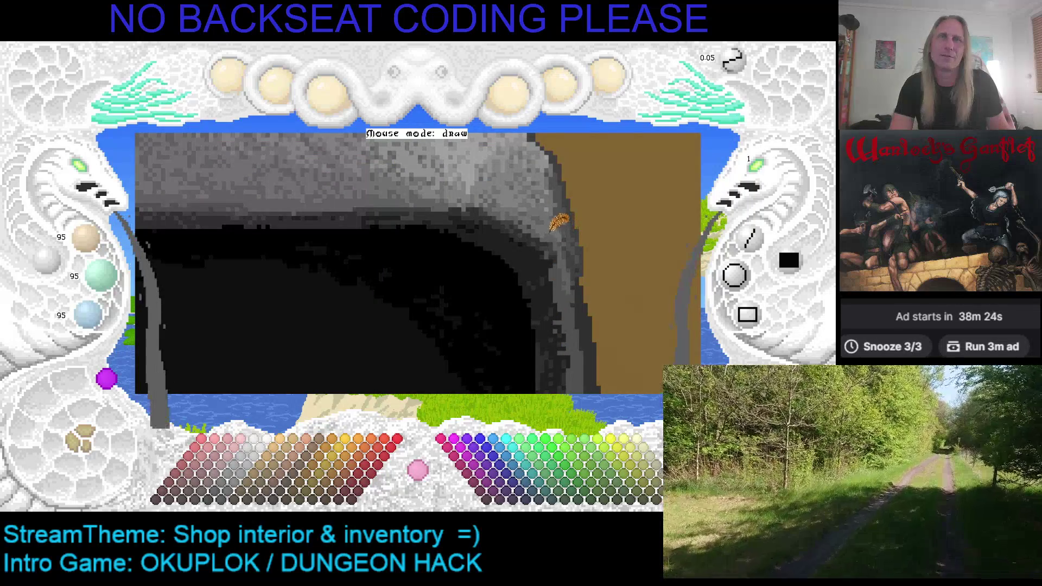
right_click(559, 235)
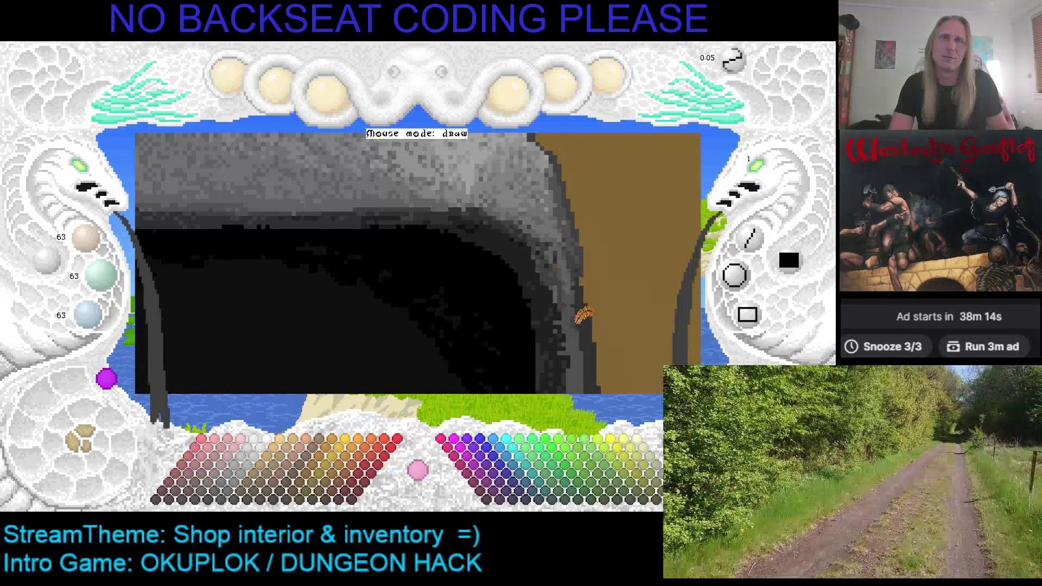
scroll(579, 277, "down", 2)
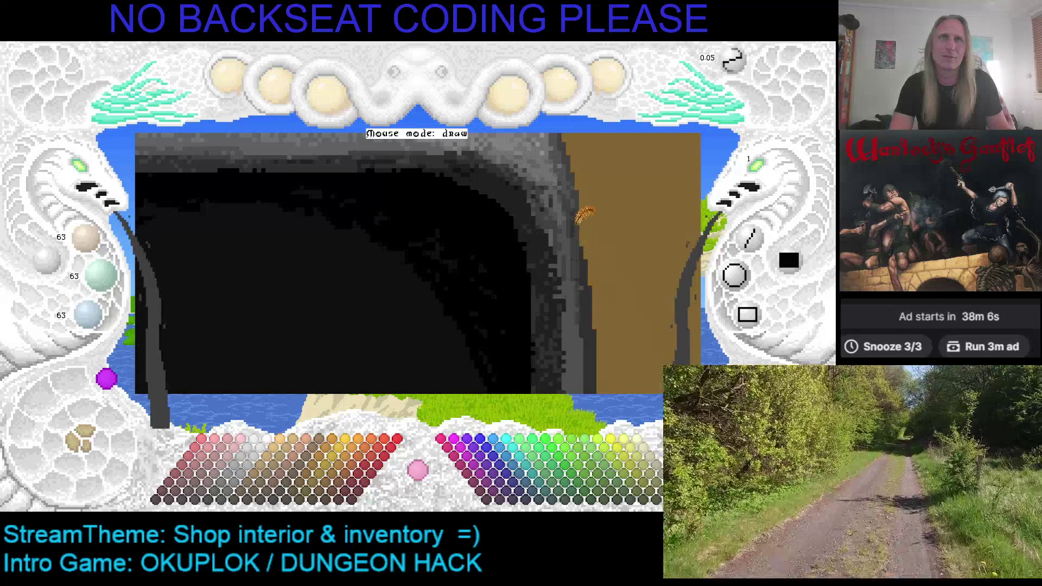
scroll(594, 328, "down", 2)
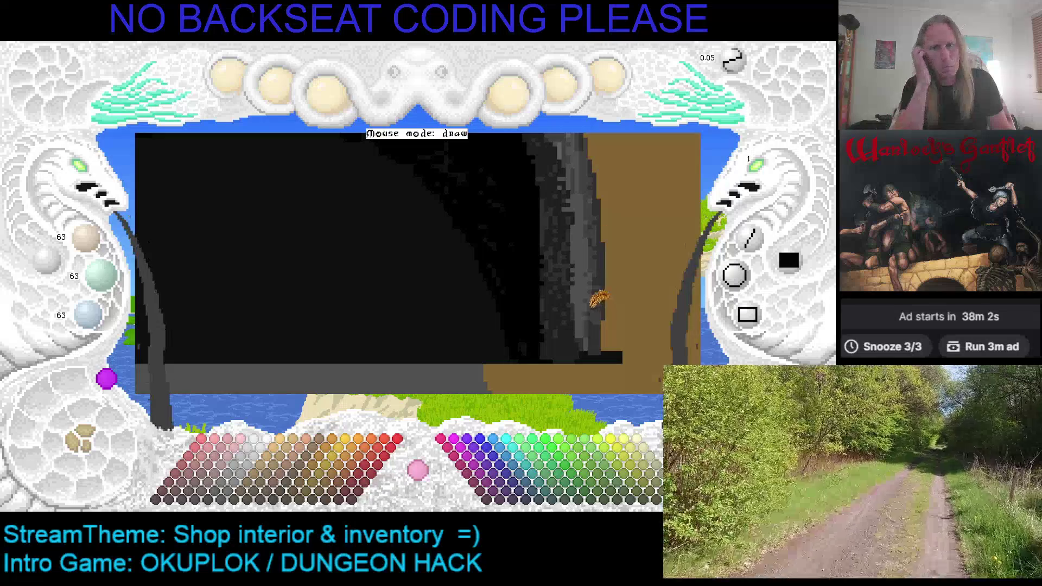
key("ctrl+s")
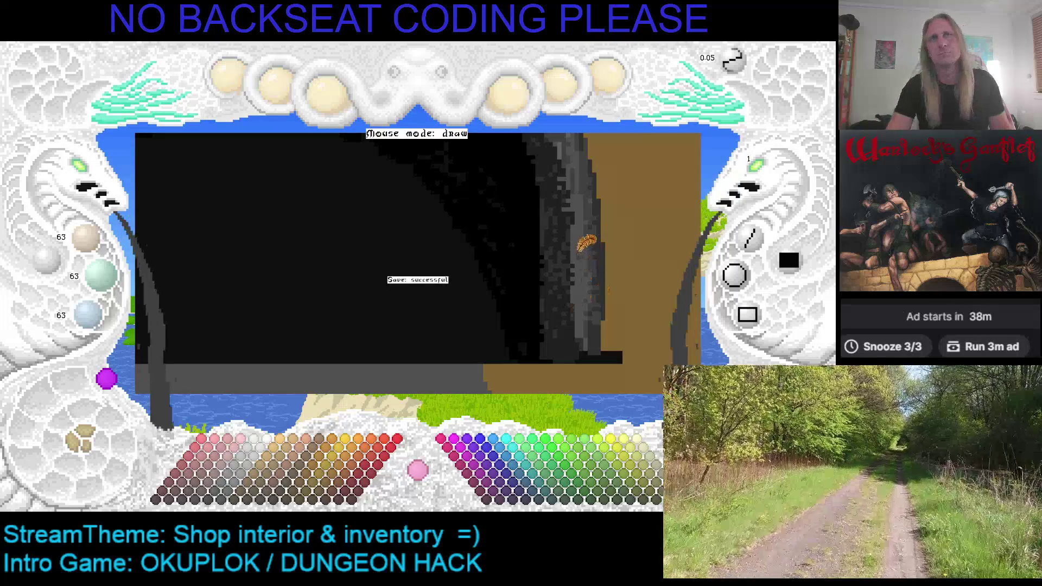
scroll(586, 244, "up", 3)
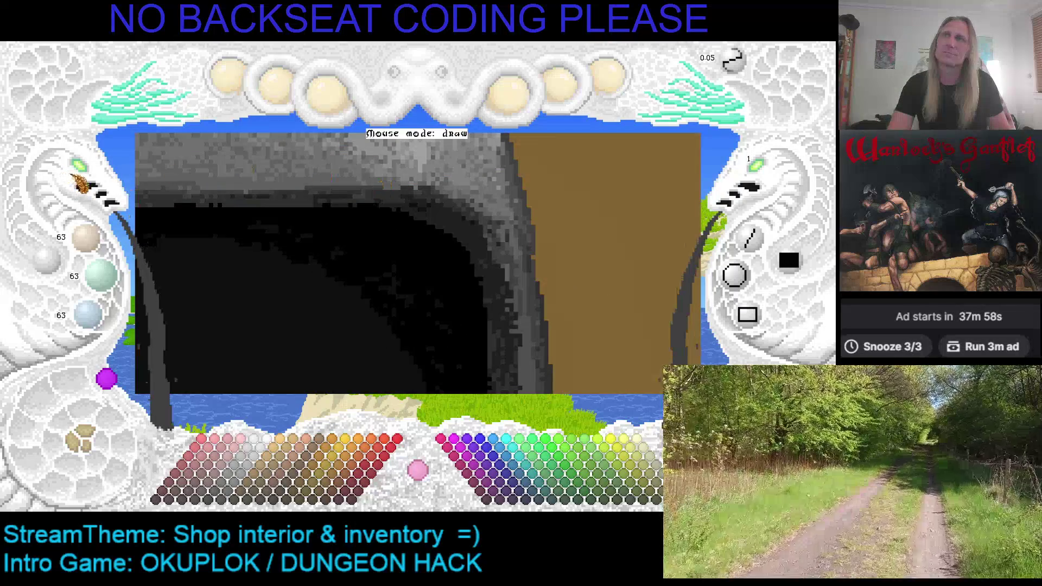
scroll(298, 284, "down", 3)
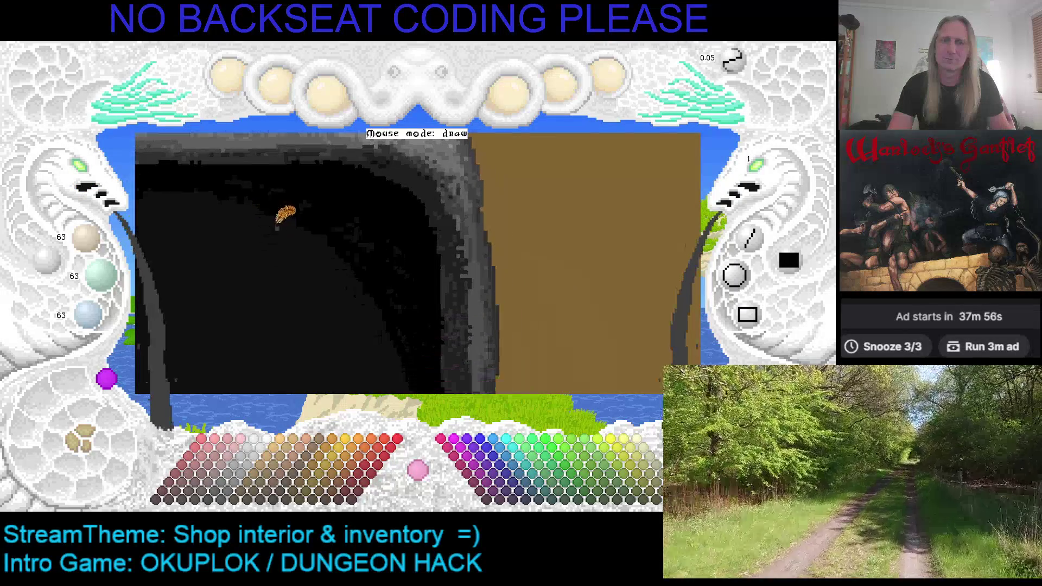
scroll(380, 274, "up", 2)
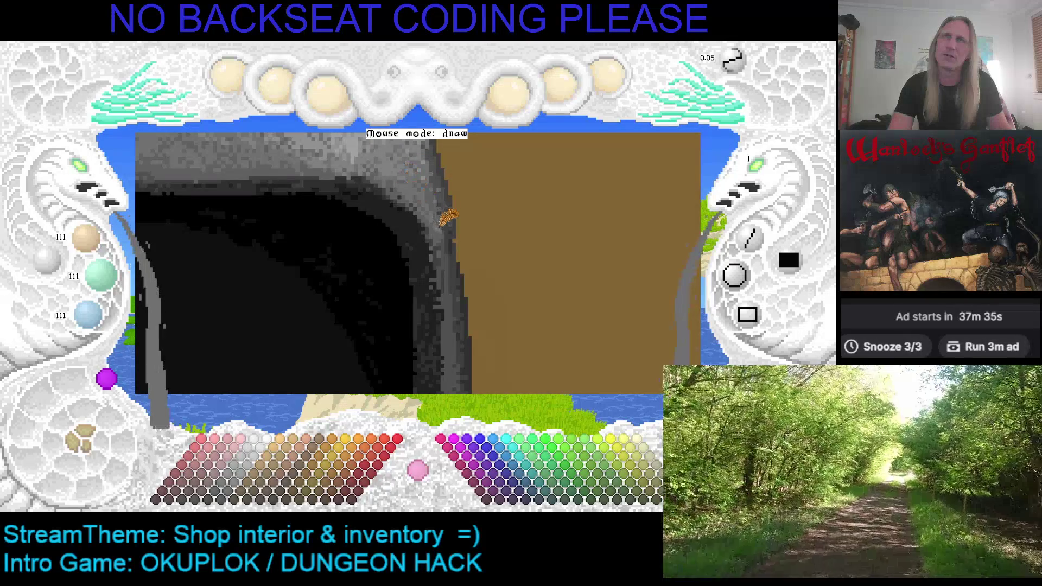
scroll(449, 209, "up", 2)
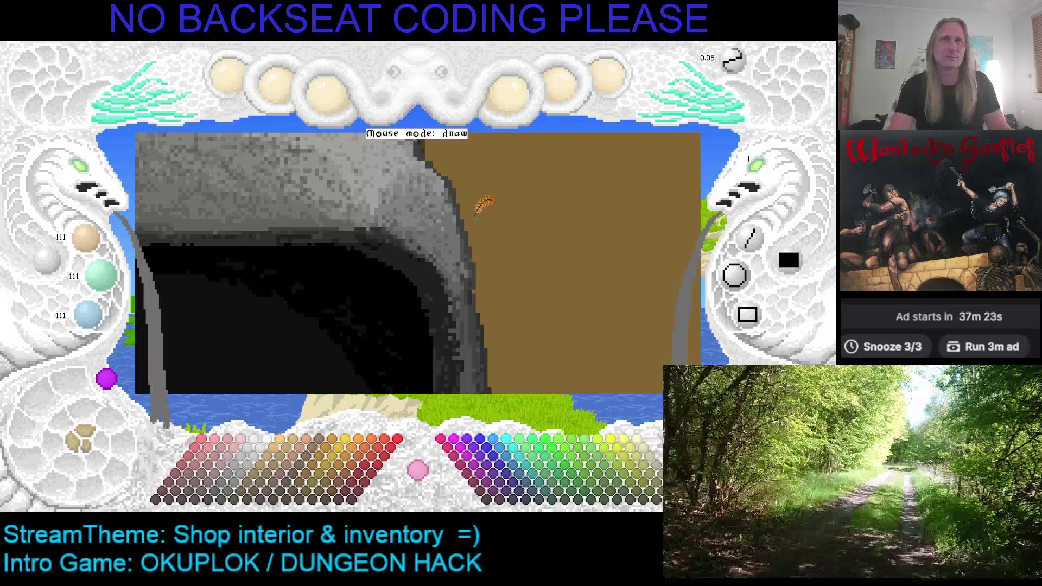
scroll(472, 201, "up", 2)
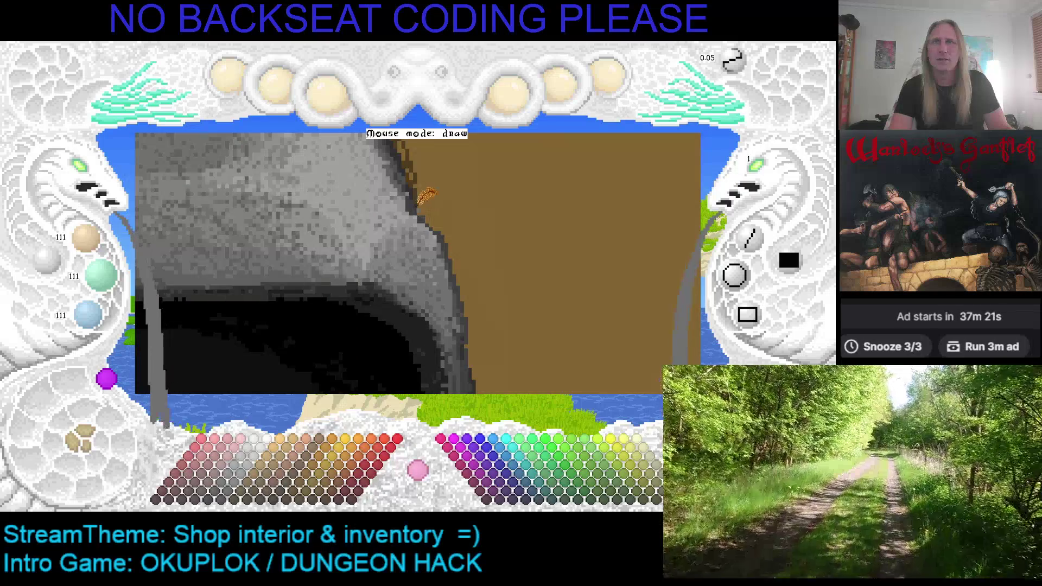
Step: Sample the wall brown and the rock-edge dark grey, then set the paint colour to the wall brown
right_click(428, 197)
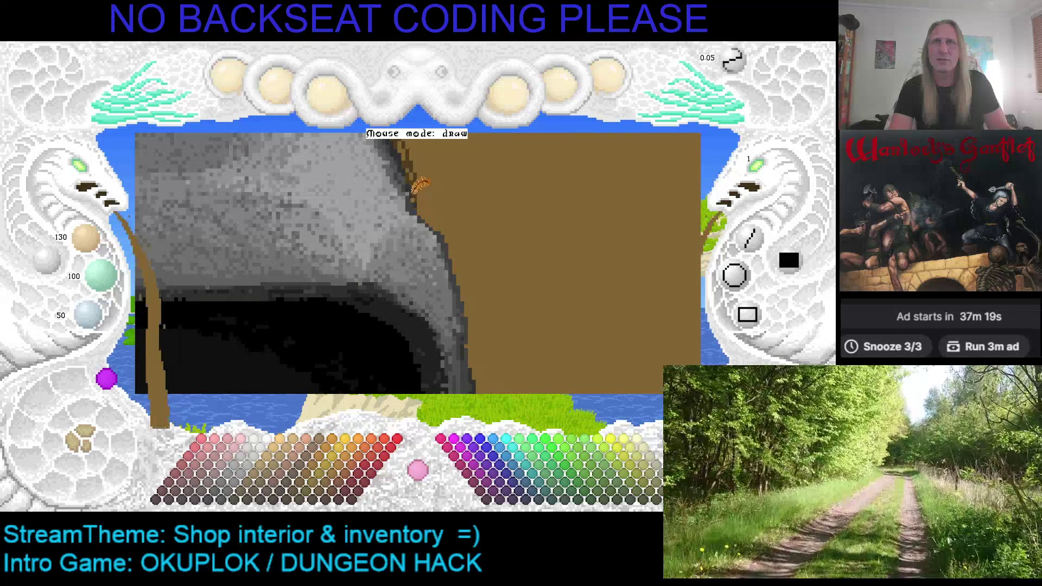
right_click(417, 187)
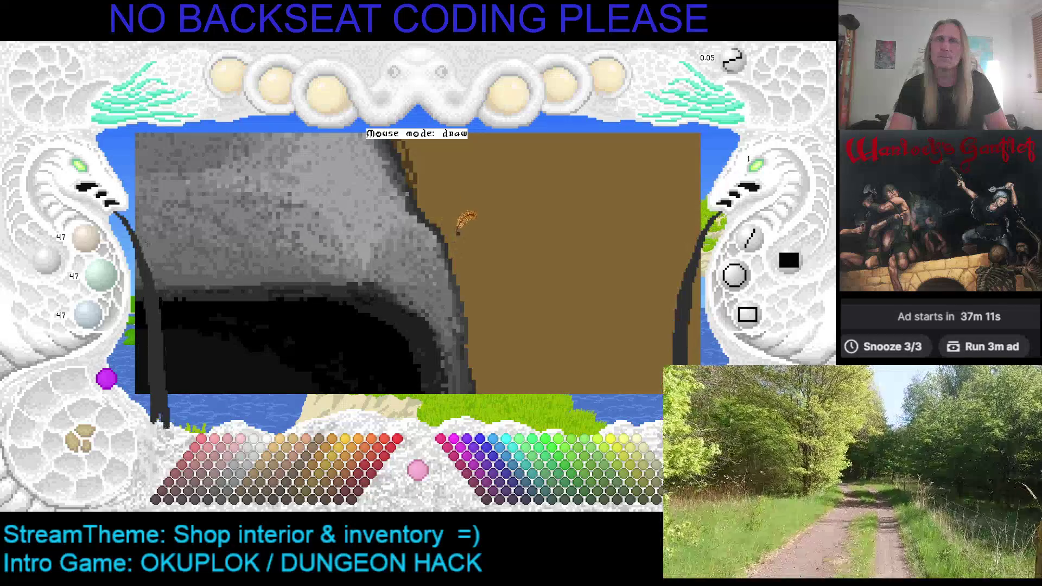
left_click(438, 208)
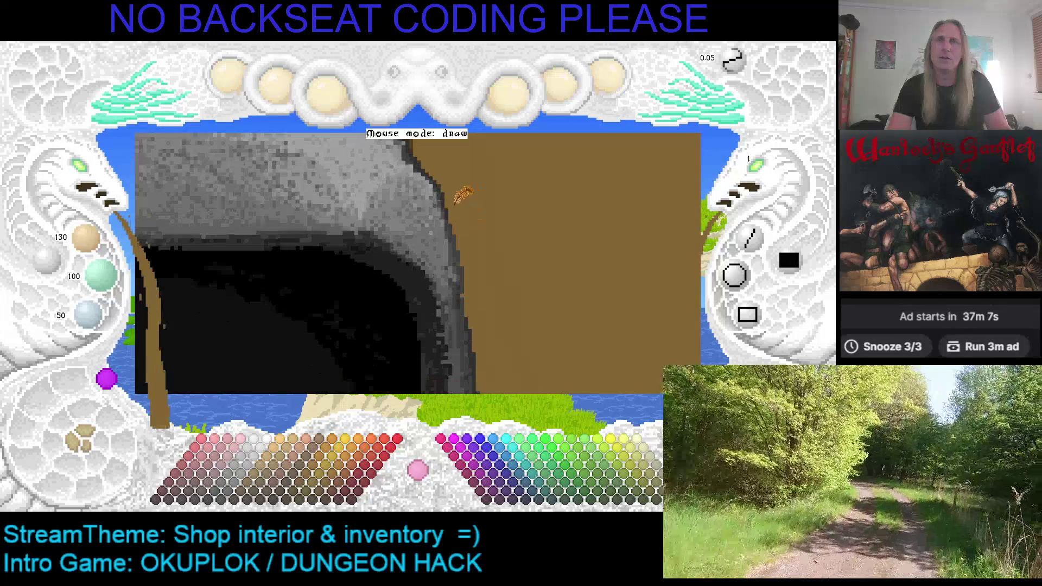
scroll(458, 203, "down", 1)
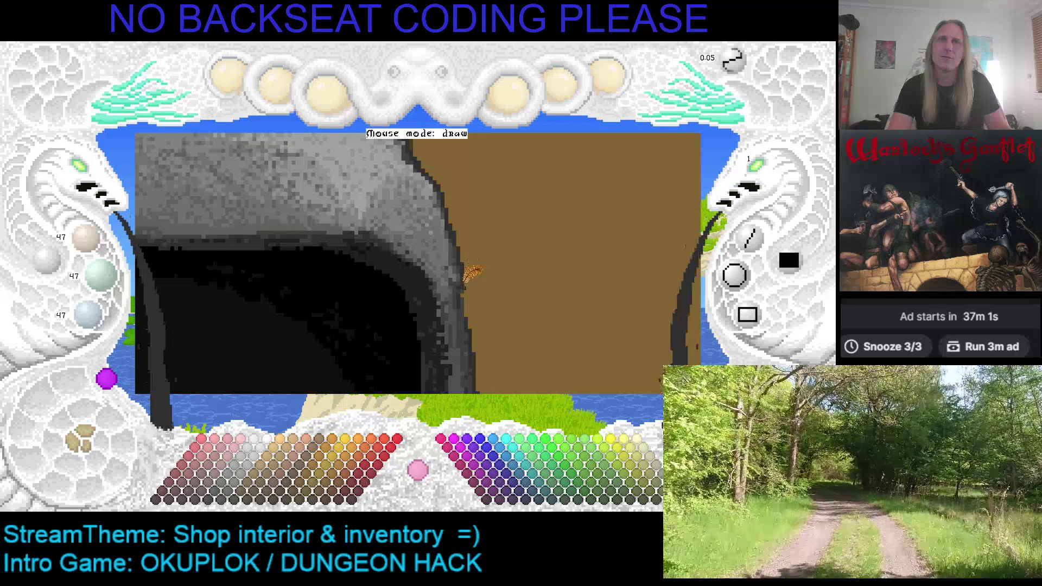
scroll(472, 282, "down", 2)
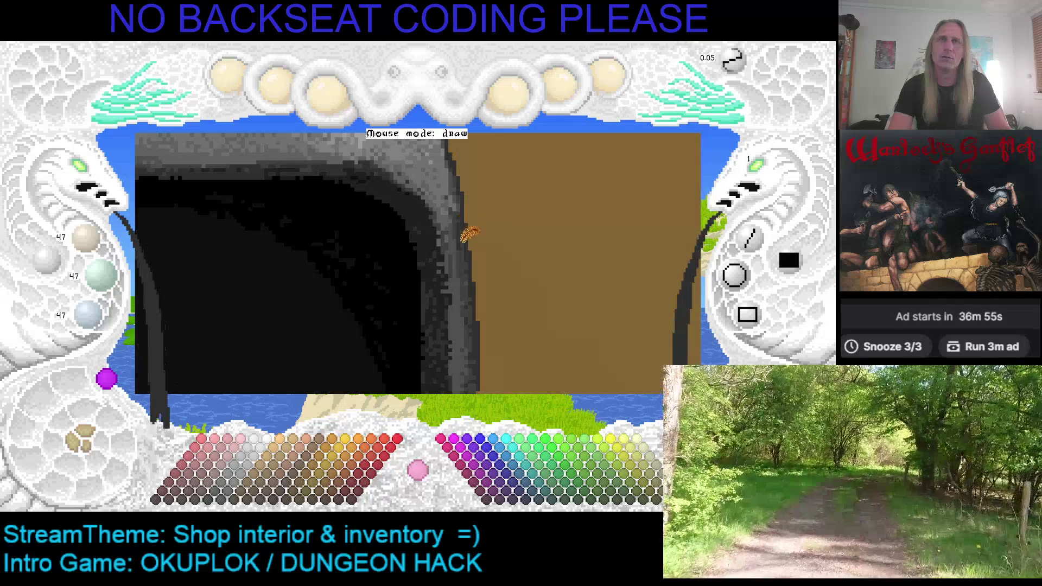
scroll(486, 293, "down", 1)
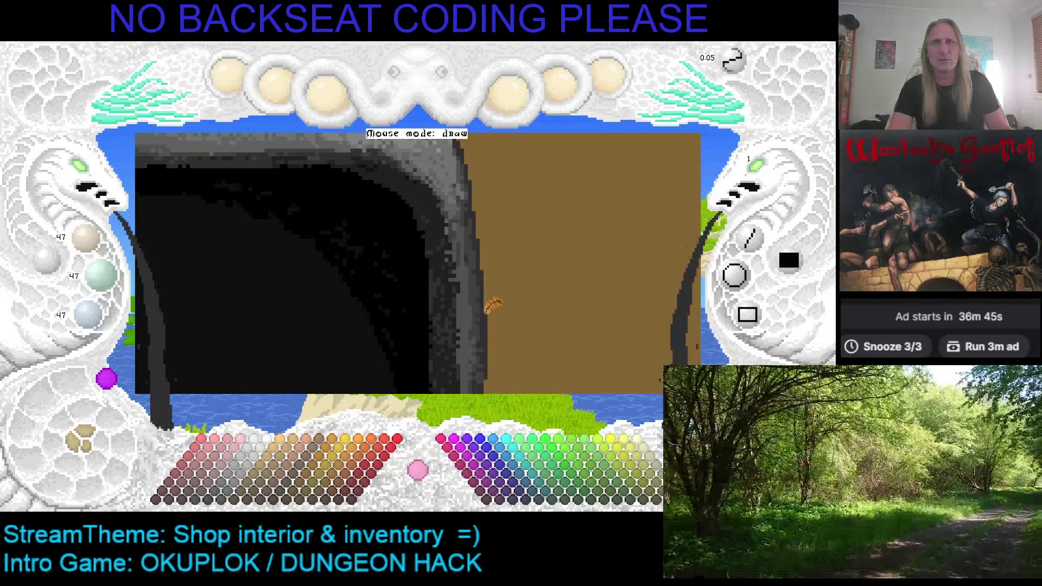
scroll(491, 285, "down", 2)
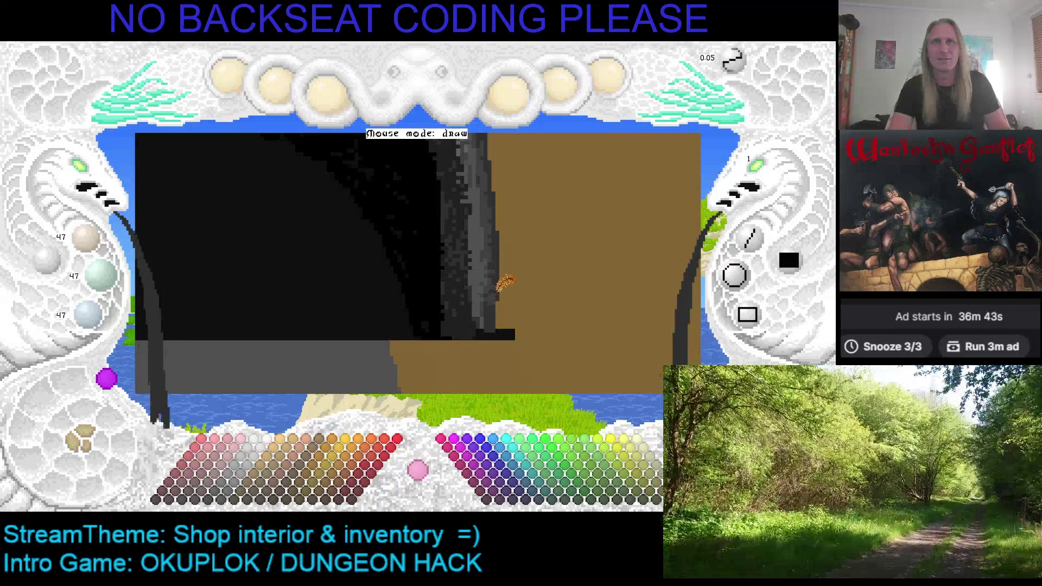
scroll(491, 230, "up", 1)
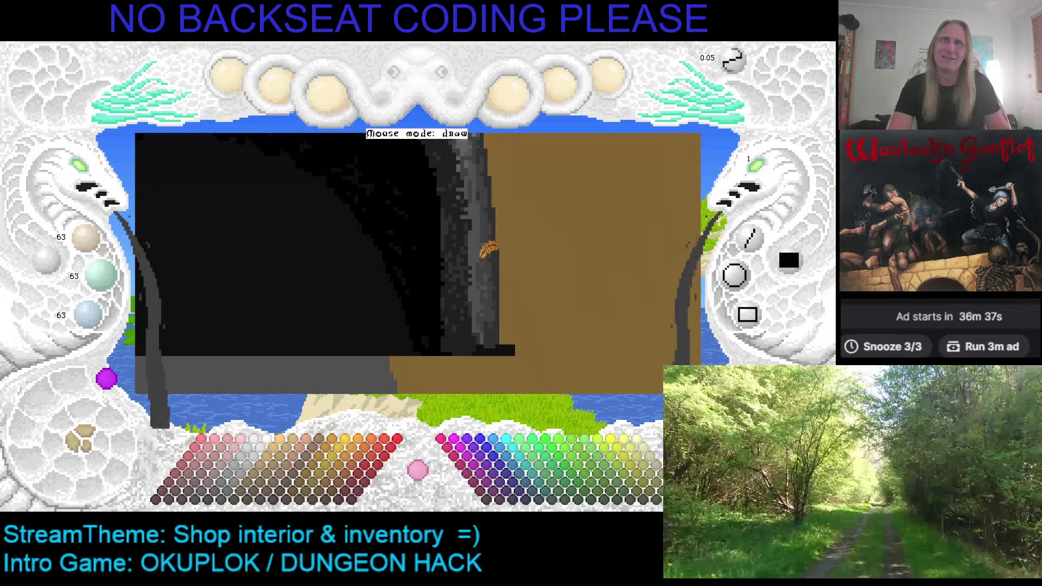
scroll(489, 250, "up", 2)
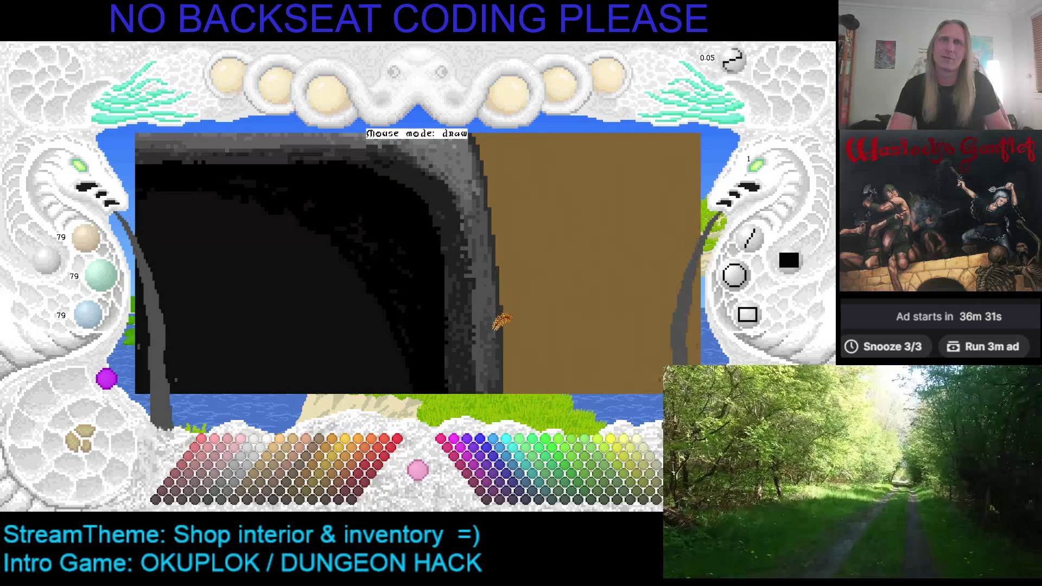
scroll(502, 321, "down", 3)
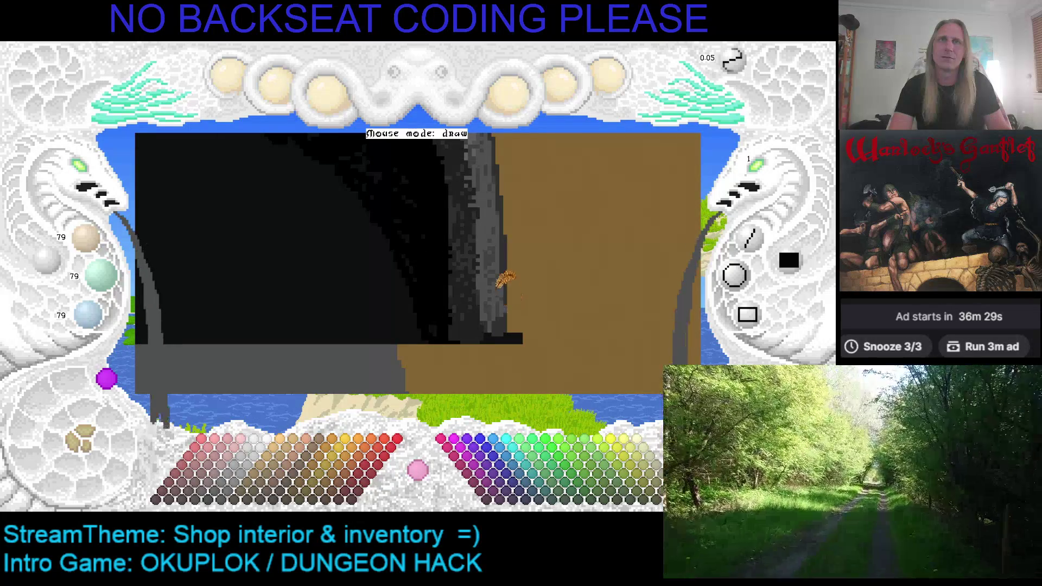
Step: Sample a dark grey from the rock edge for the touch-up
right_click(509, 255)
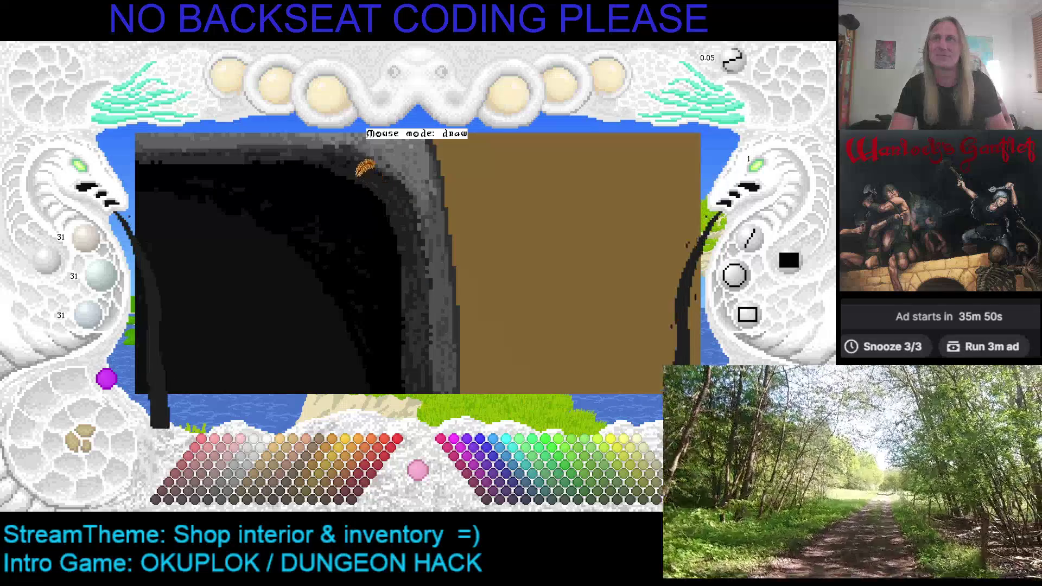
scroll(380, 179, "down", 2)
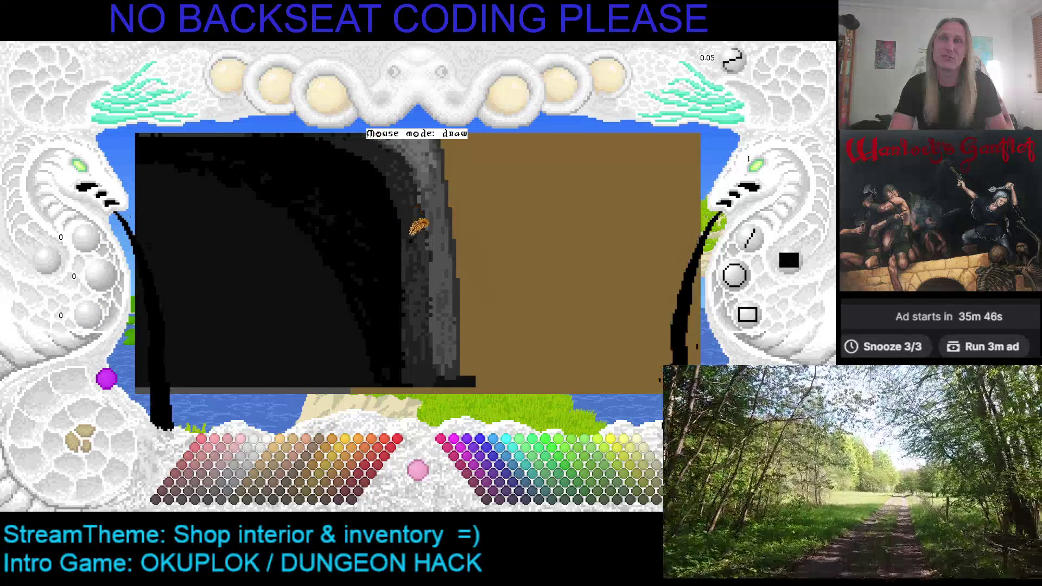
Step: Save the painting and close the painting screen
key("ctrl+s")
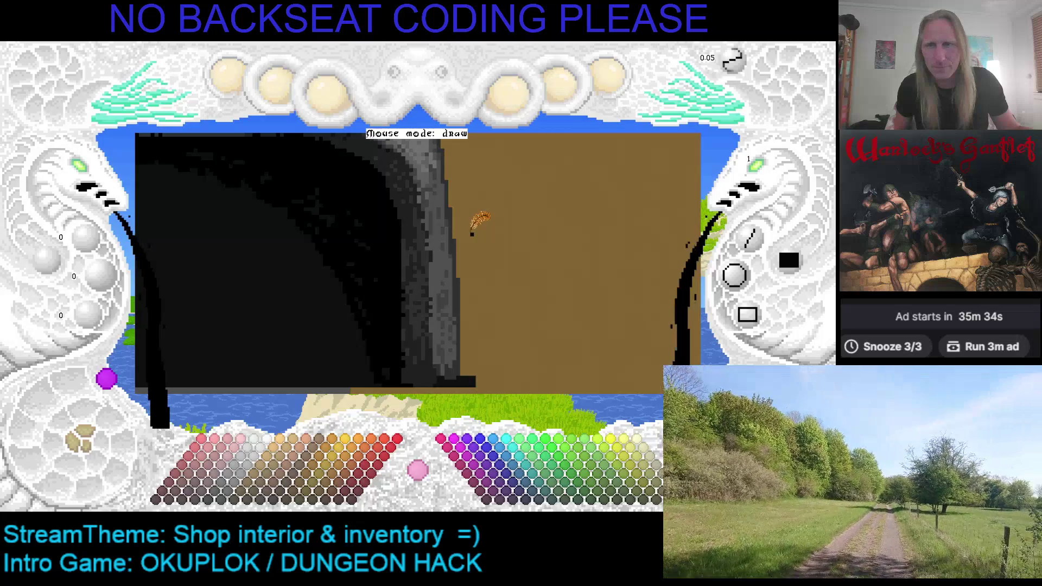
key("Escape")
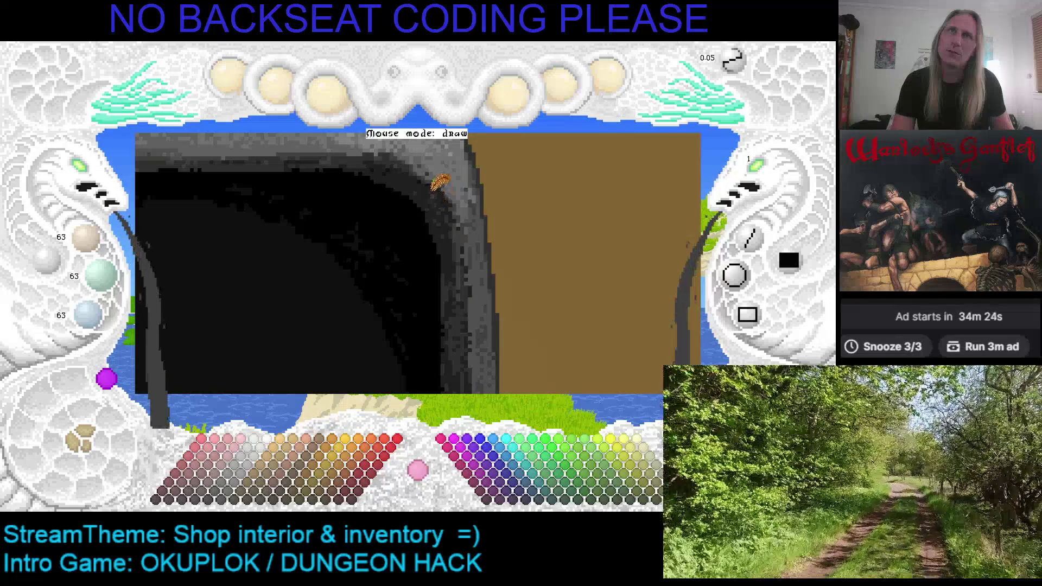
Step: Adjust the brush grey and sample a grey tone from the painted rock
scroll(444, 184, "down", 1)
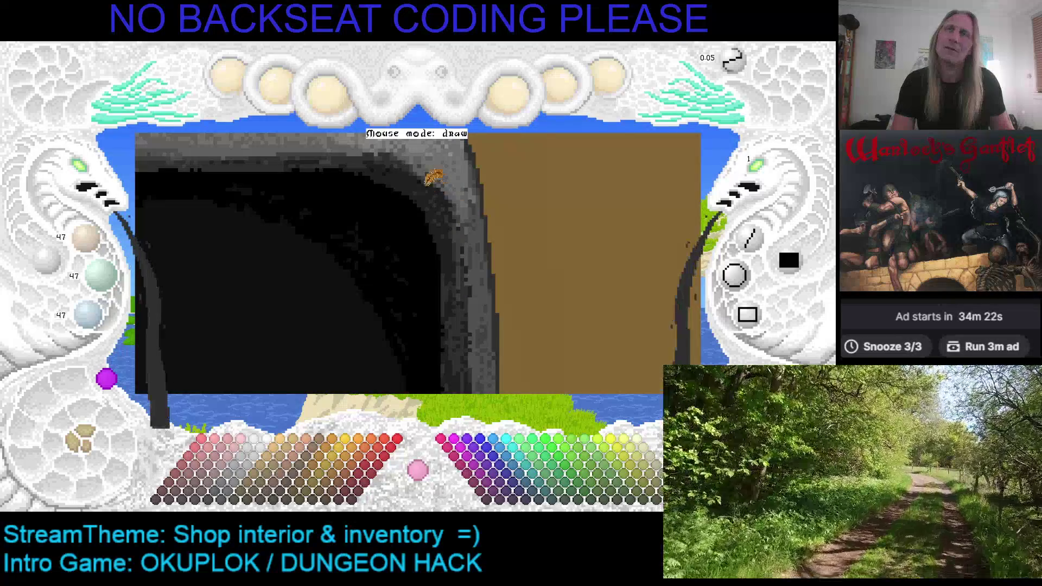
scroll(424, 171, "down", 2)
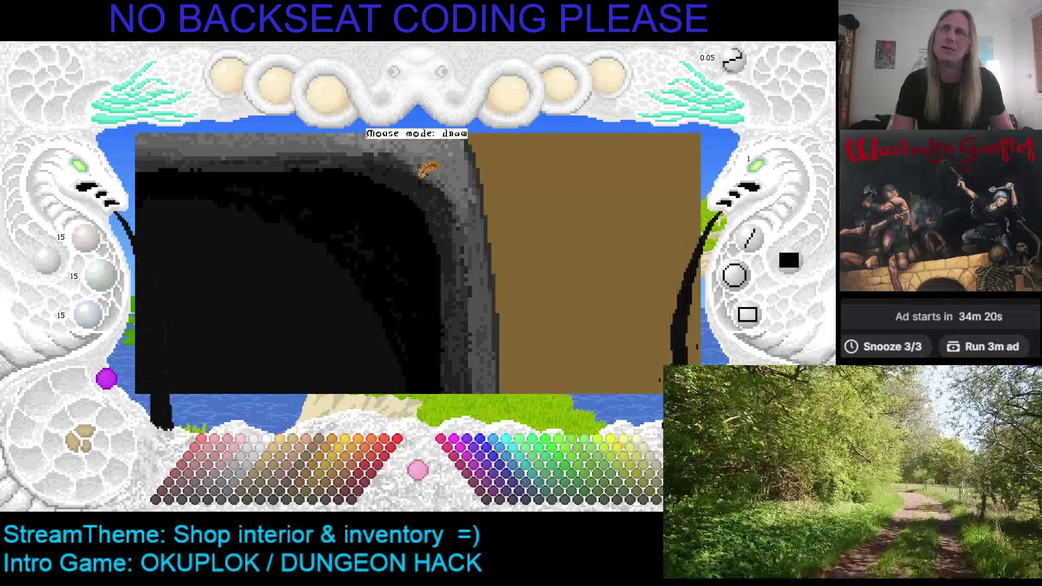
scroll(395, 152, "up", 2)
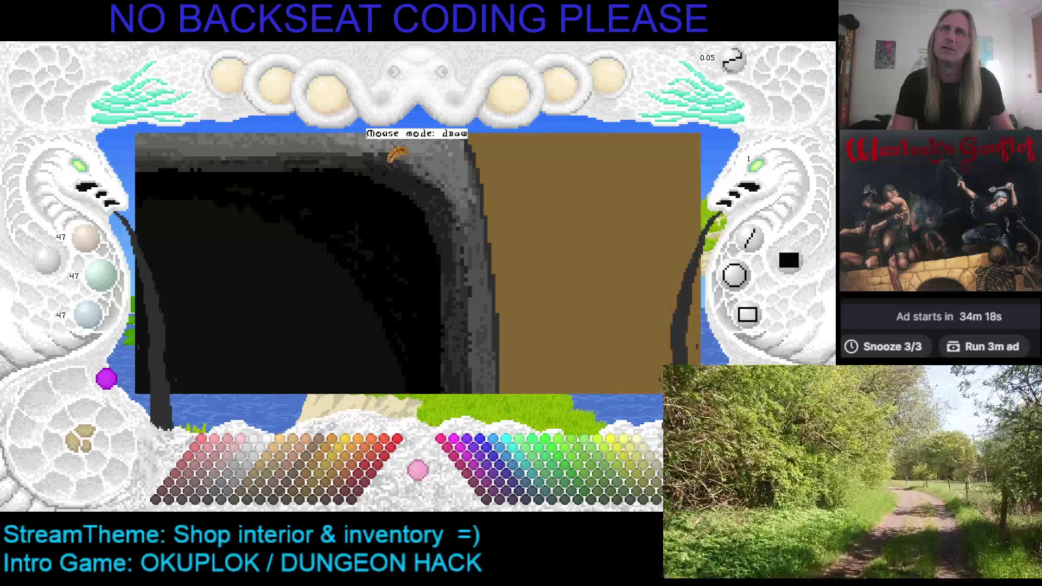
scroll(395, 154, "down", 1)
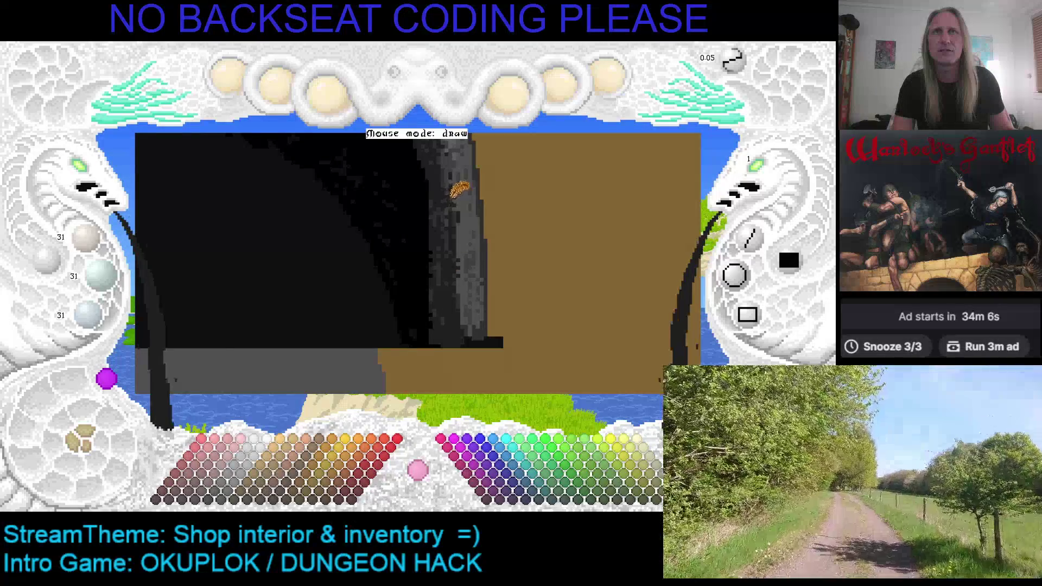
right_click(449, 201)
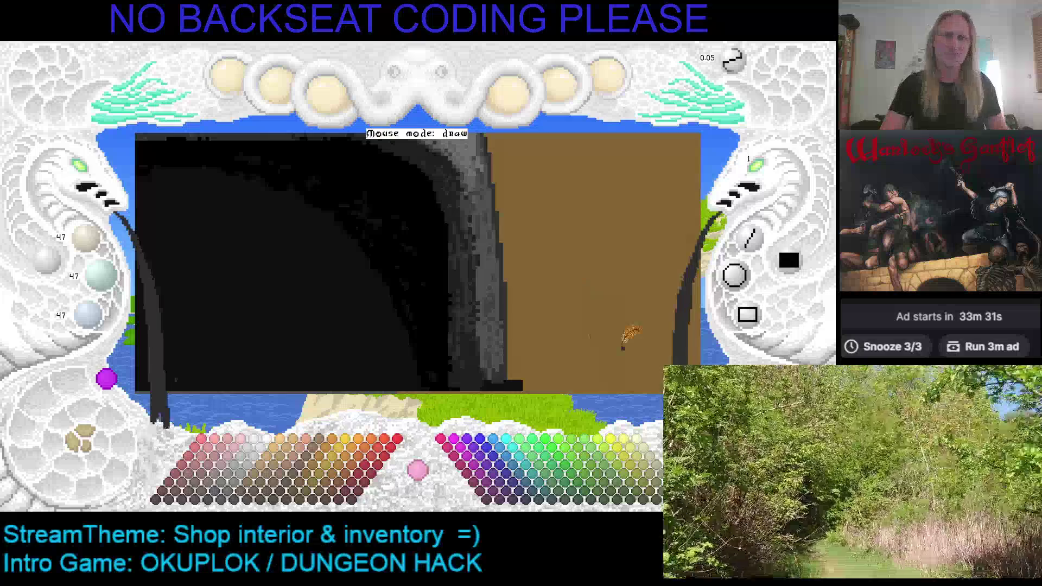
Step: Nudge the grey value and save the arch painting
scroll(494, 250, "up", 3)
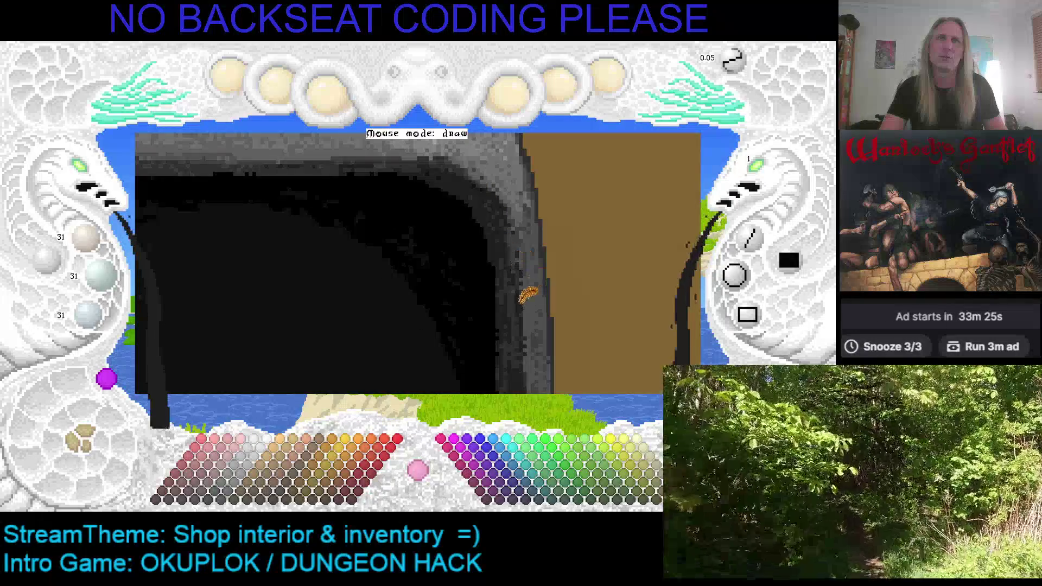
key("ctrl+s")
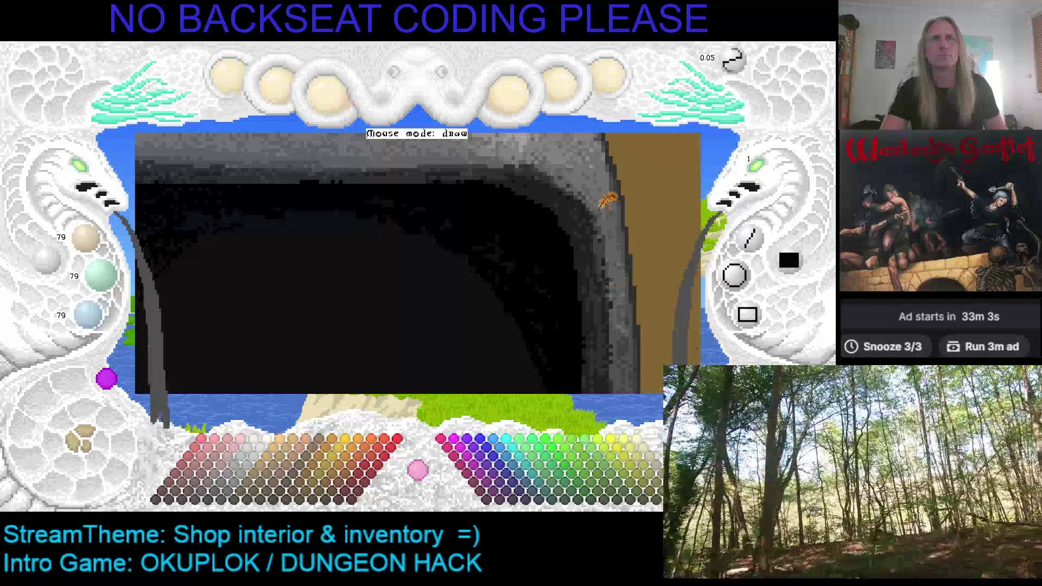
key("ctrl+s")
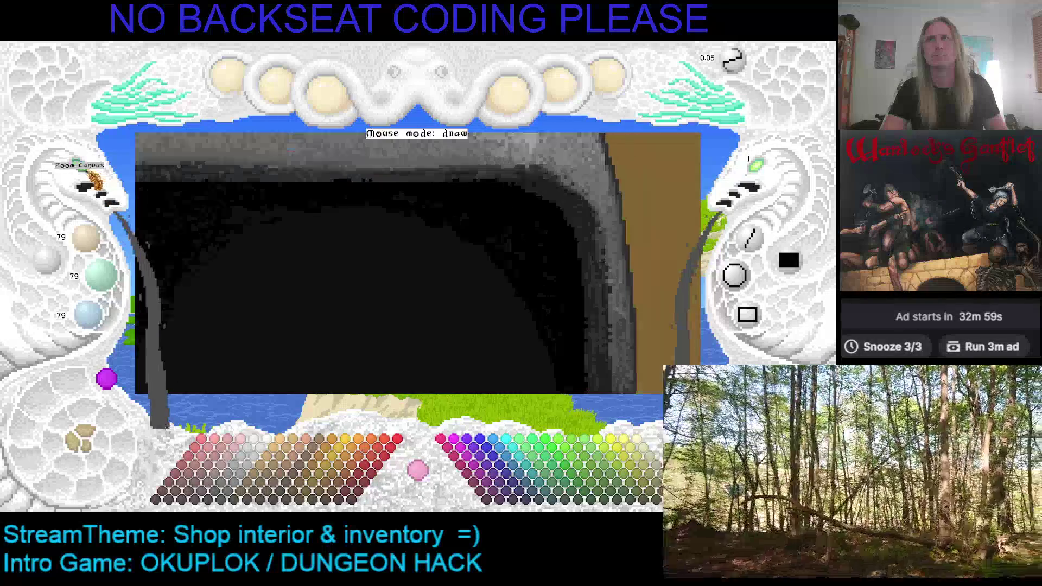
Step: Zoom the canvas out to view the whole rock arch and save again
left_click(93, 182)
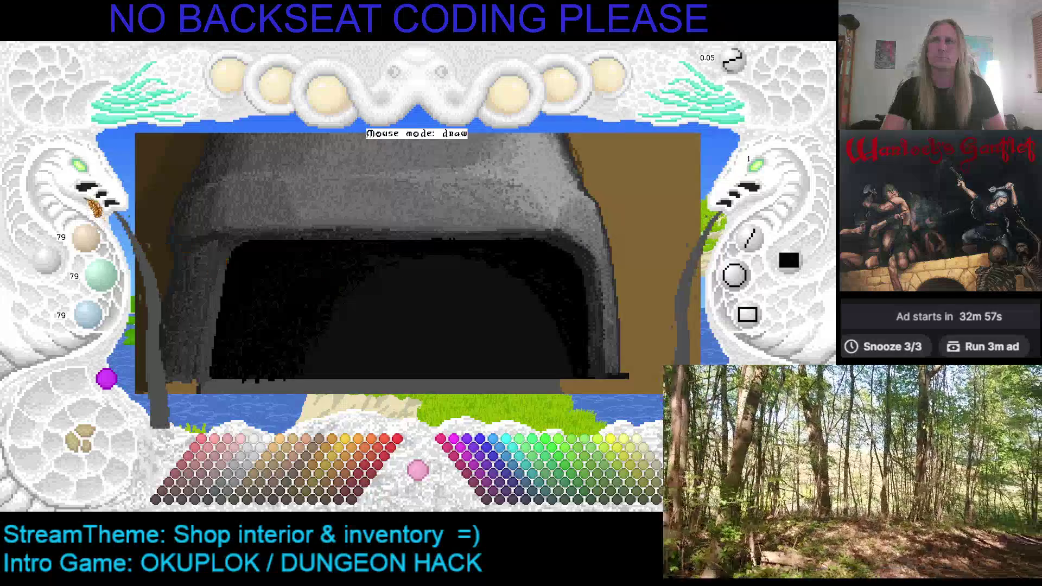
scroll(200, 256, "down", 2)
scroll(264, 190, "up", 1)
key("ctrl+s")
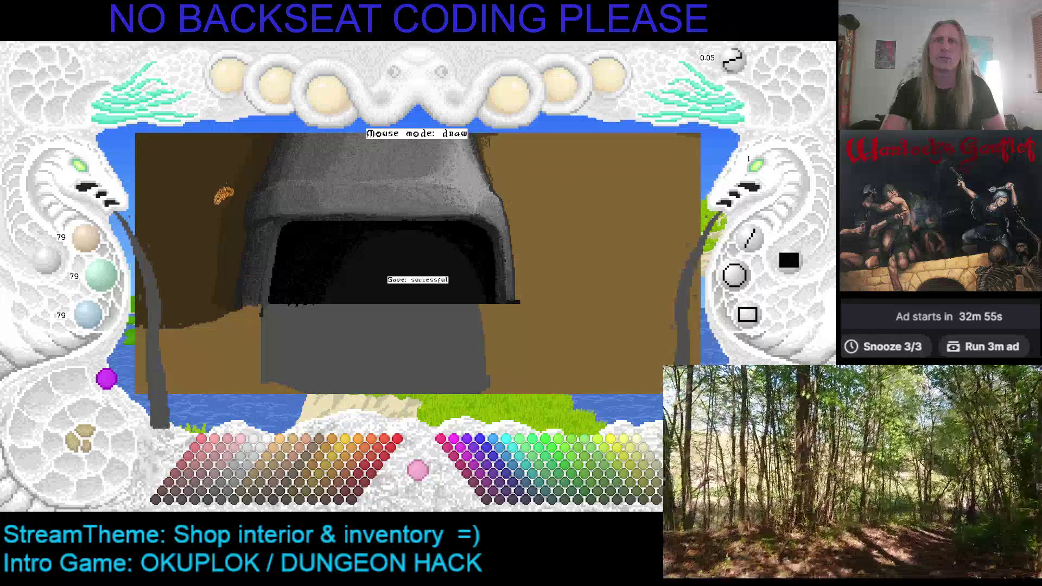
Step: Fine-tune the brush grey and sample a darker grey from the canvas
scroll(344, 260, "down", 1)
scroll(386, 290, "up", 1)
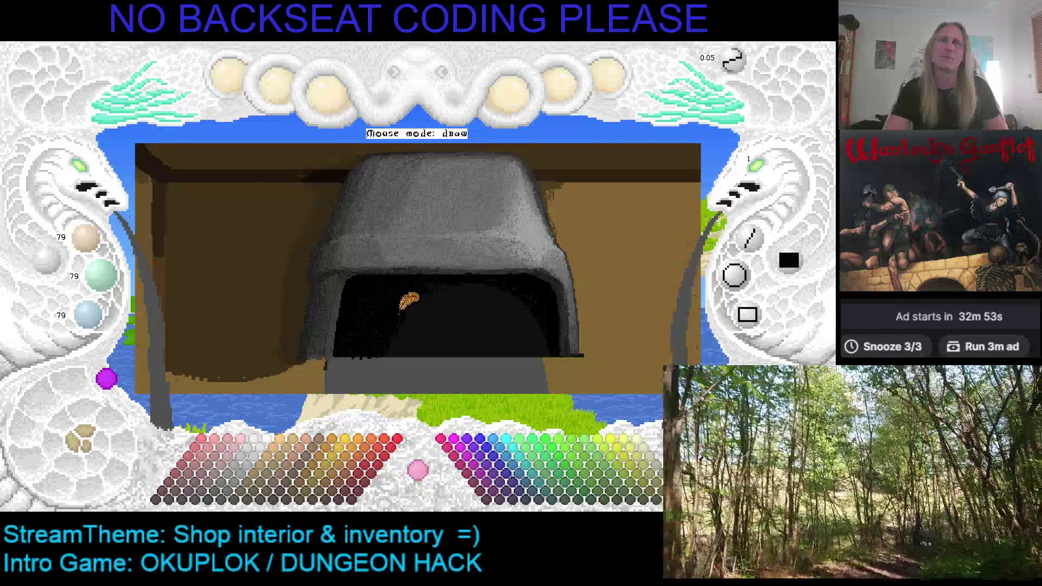
scroll(339, 263, "down", 2)
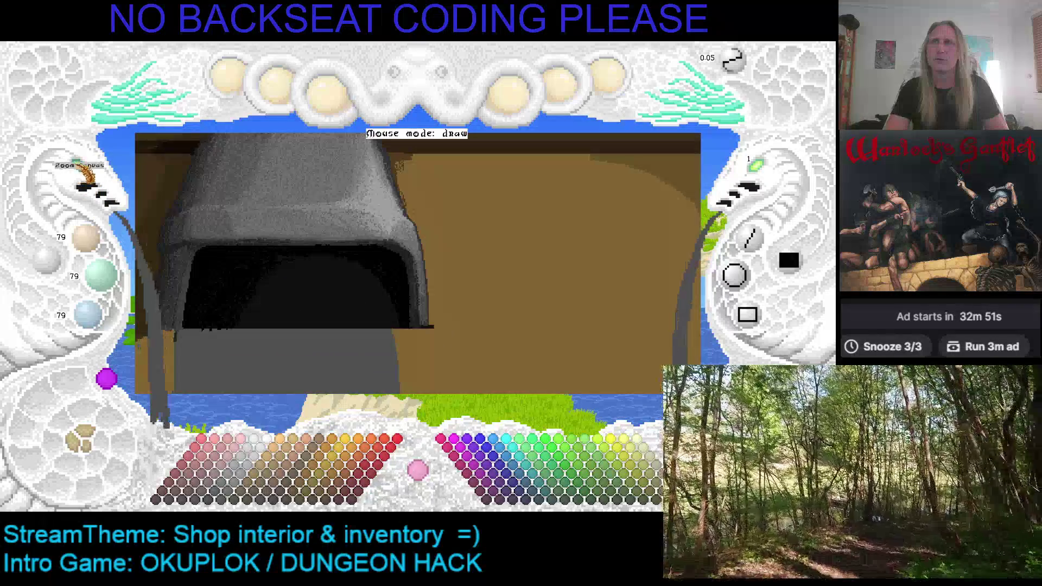
scroll(87, 173, "up", 2)
scroll(90, 168, "down", 1)
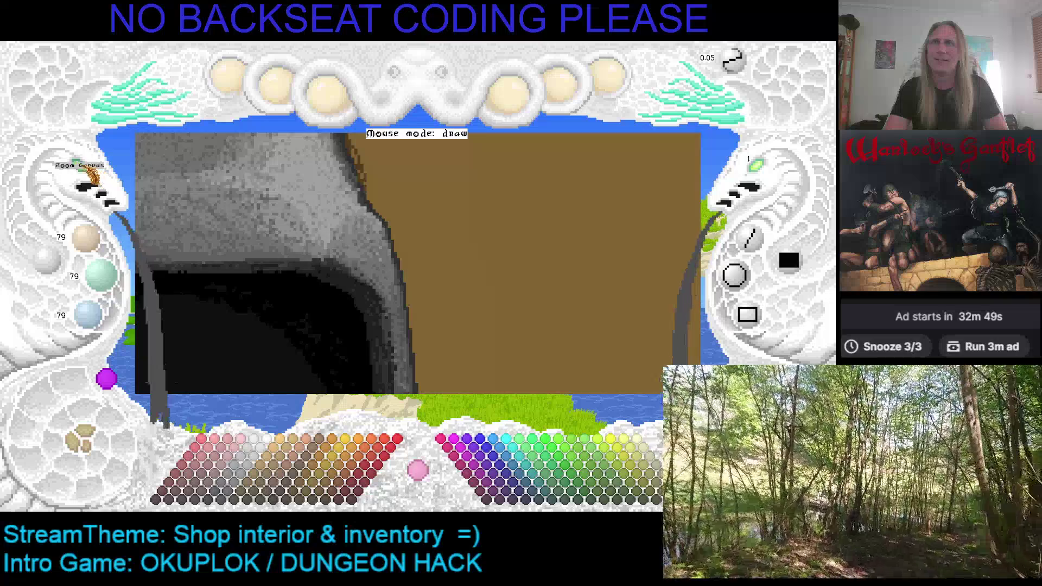
scroll(90, 173, "up", 1)
scroll(348, 265, "up", 1)
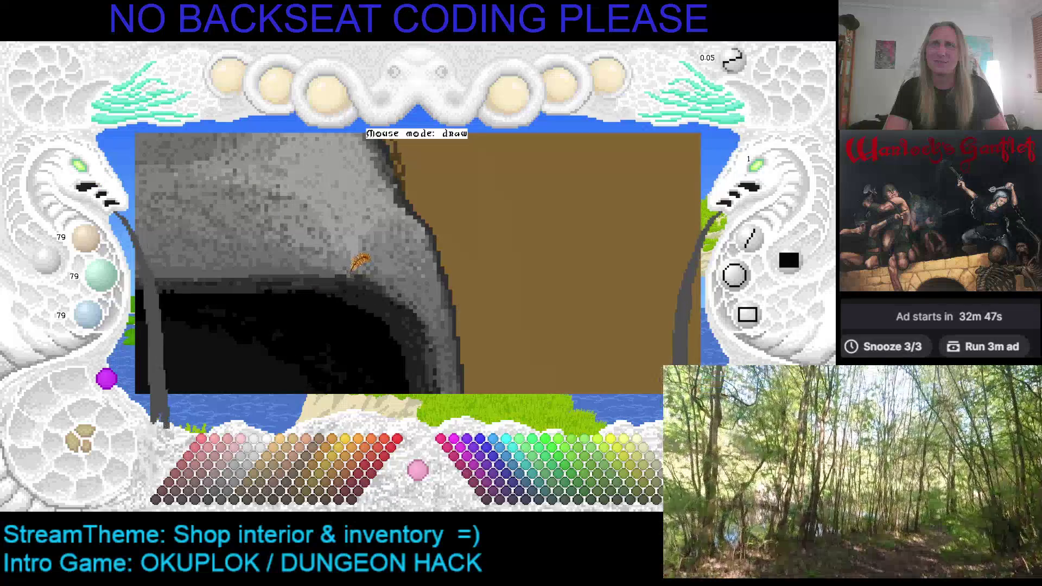
right_click(369, 265)
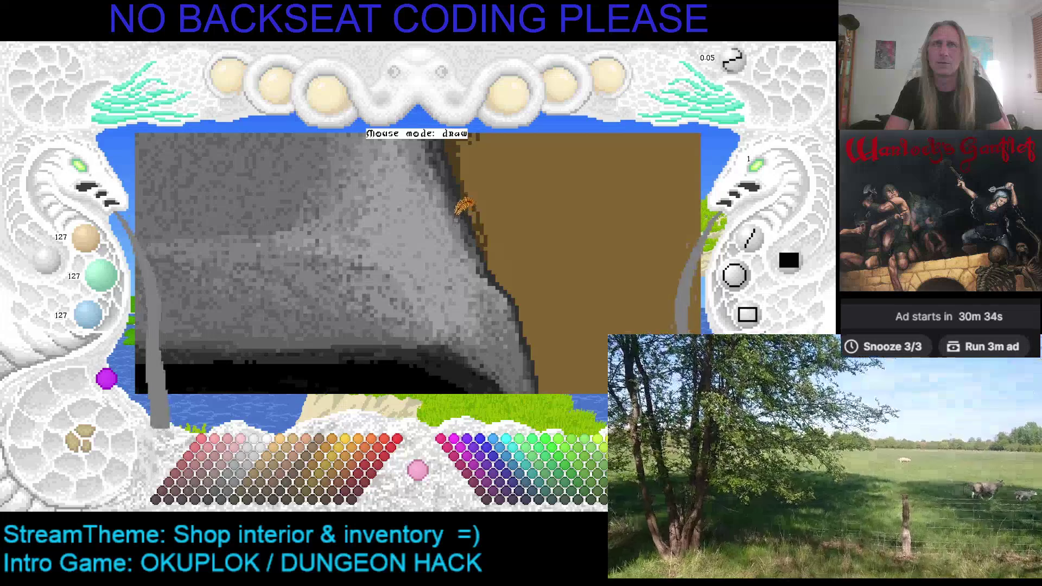
Step: Brush a light grey highlight stroke across the stone arch
scroll(467, 224, "down", 1)
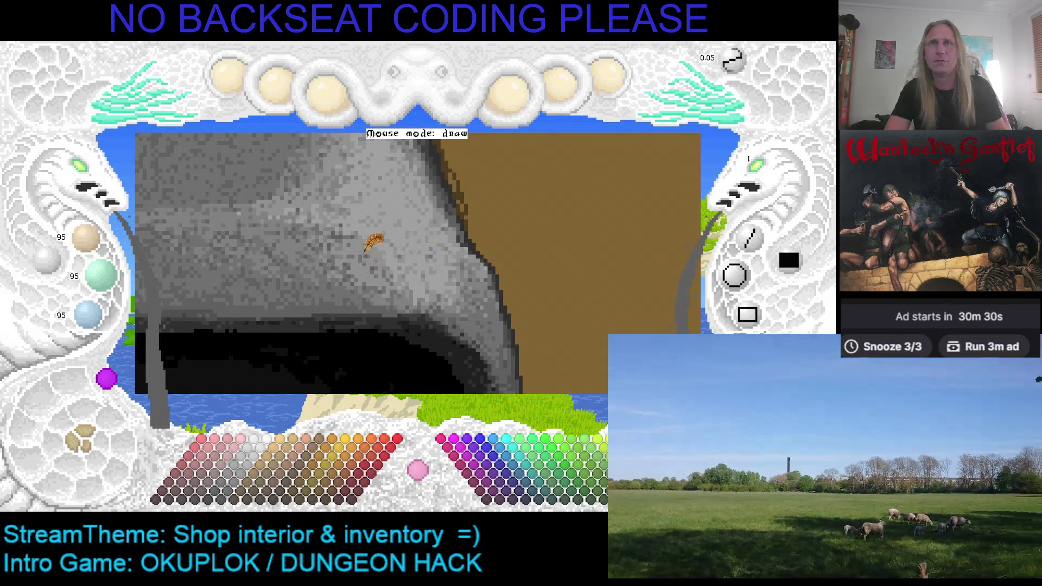
scroll(372, 261, "up", 1)
left_click_drag(391, 291, 309, 258)
Step: Adjust the grey value for the highlights and save the painting
scroll(311, 260, "down", 1)
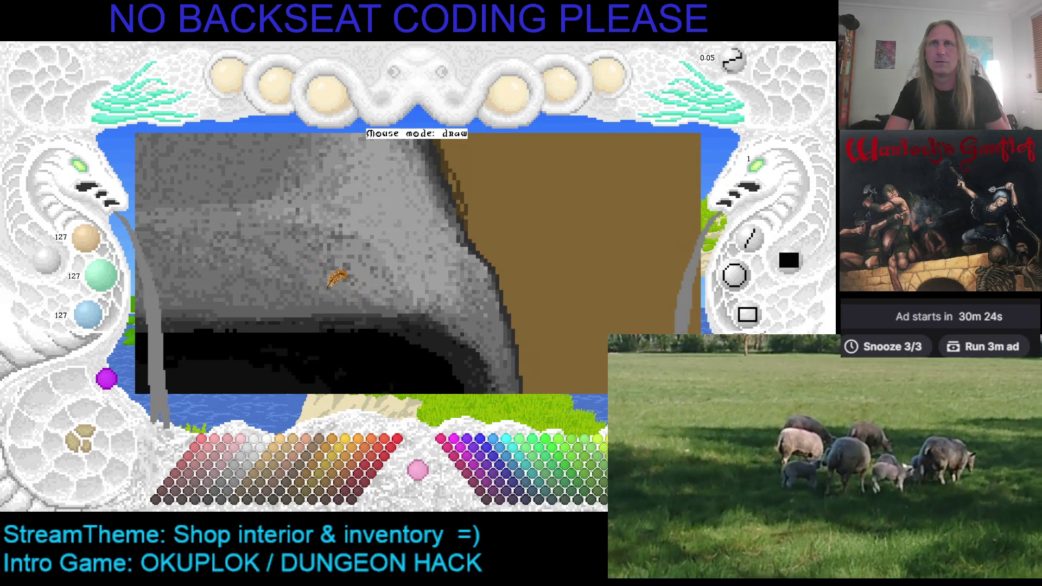
scroll(334, 232, "down", 1)
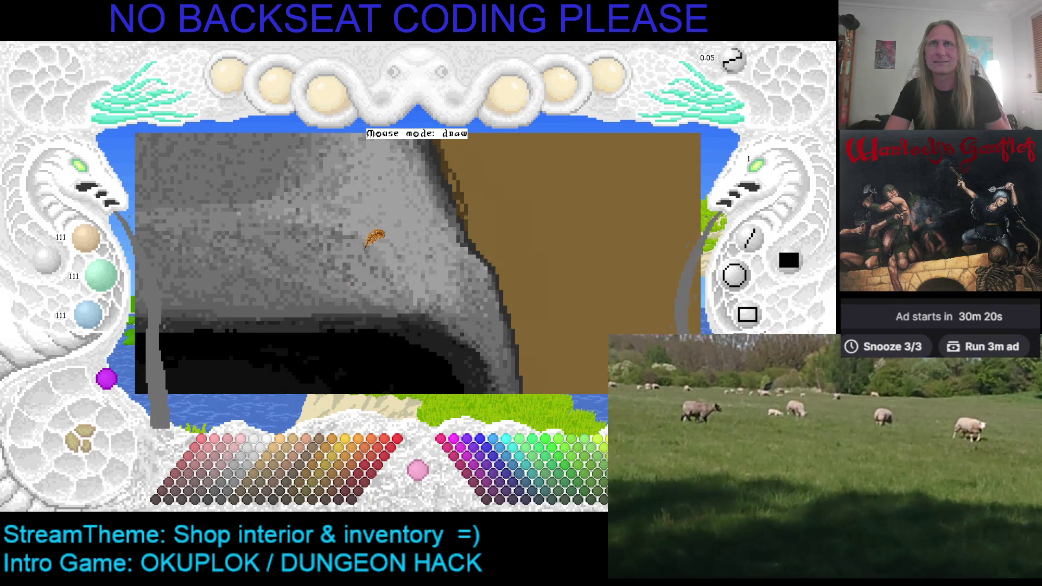
scroll(365, 239, "up", 1)
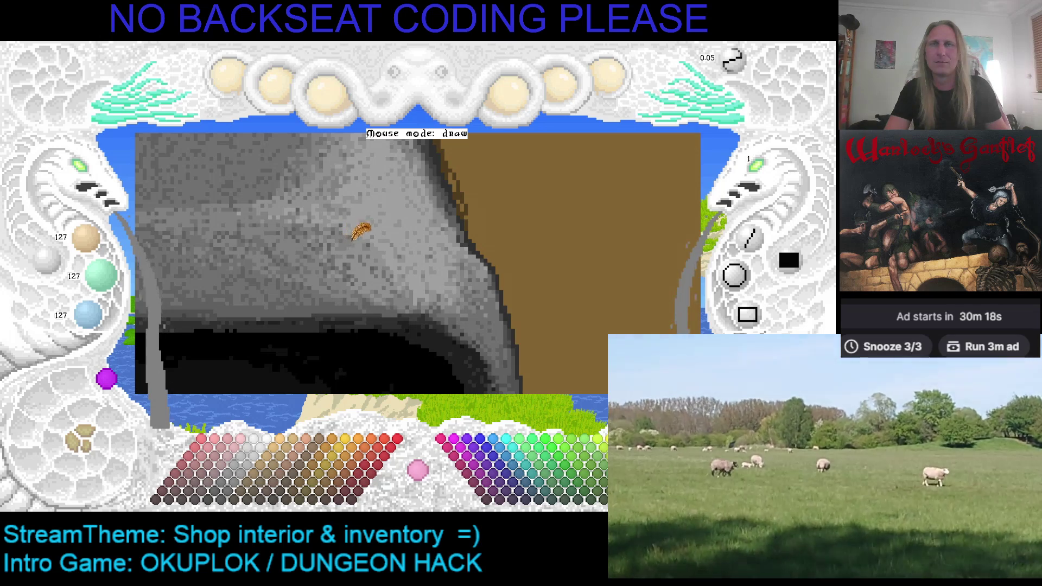
scroll(353, 234, "up", 1)
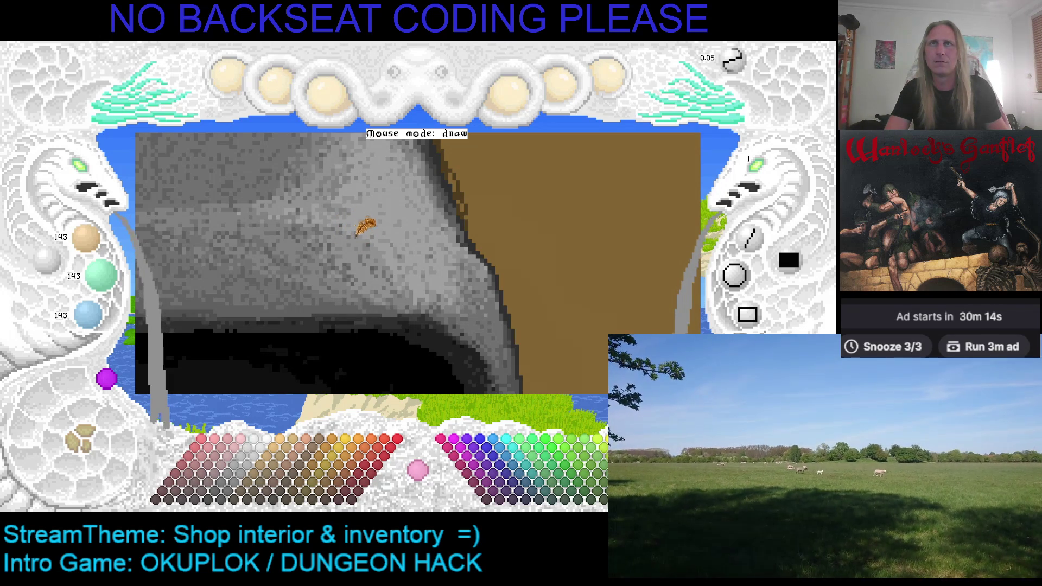
scroll(356, 236, "down", 1)
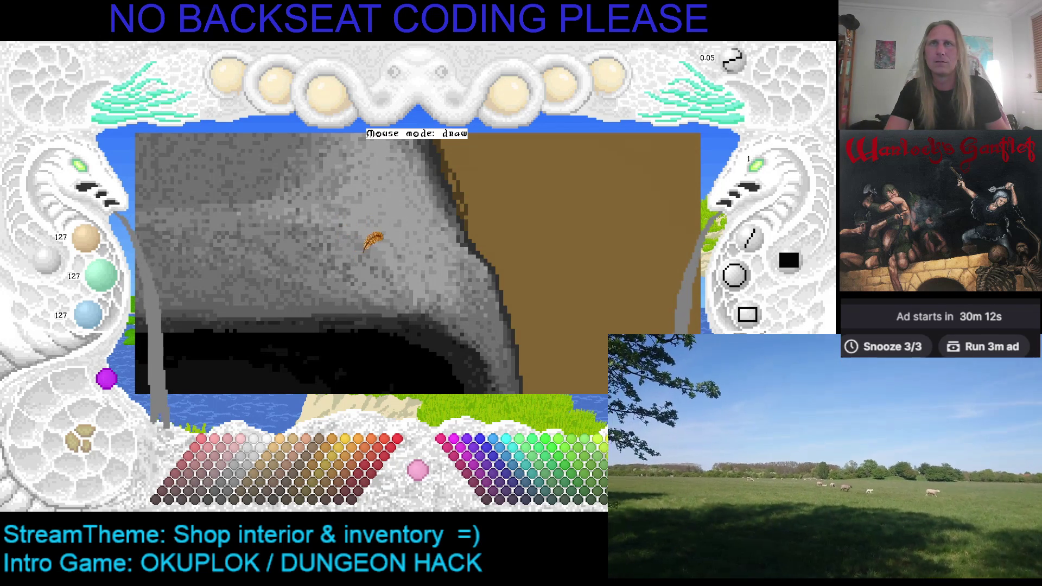
scroll(375, 239, "up", 1)
key("ctrl+s")
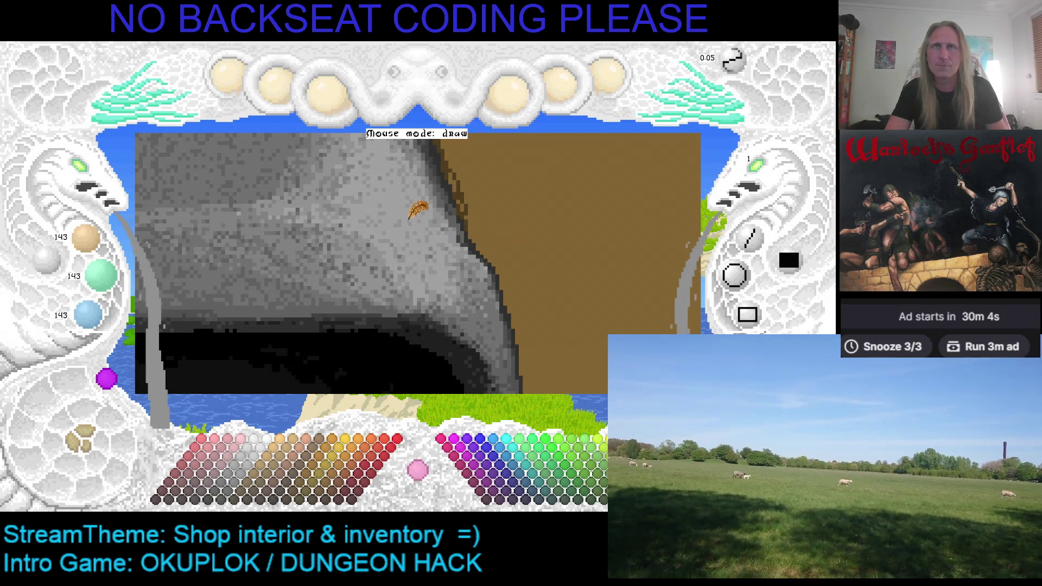
Step: Pan the canvas left and down to show more of the rock
key("Left")
key("Down")
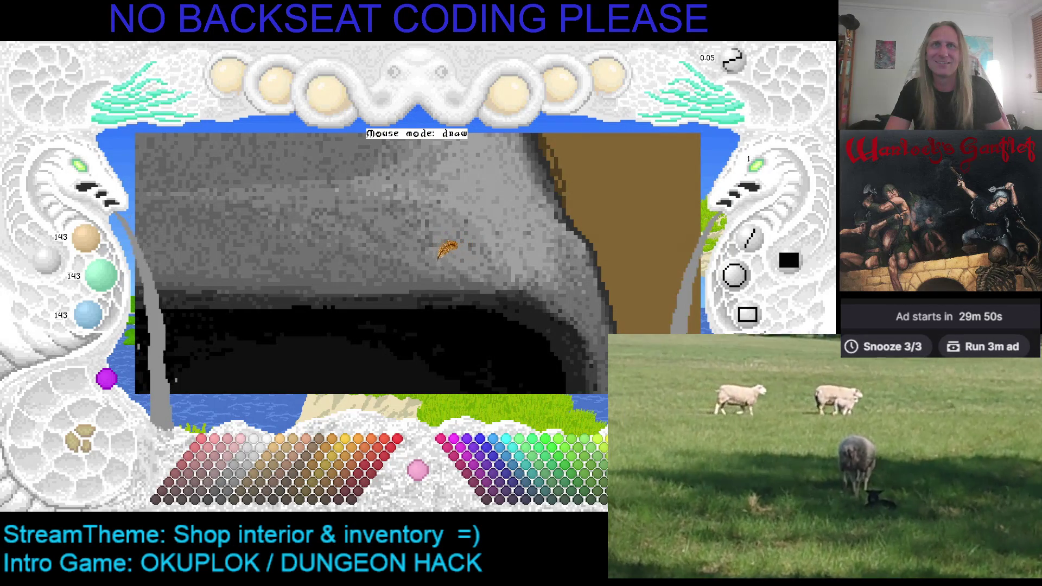
scroll(399, 224, "down", 1)
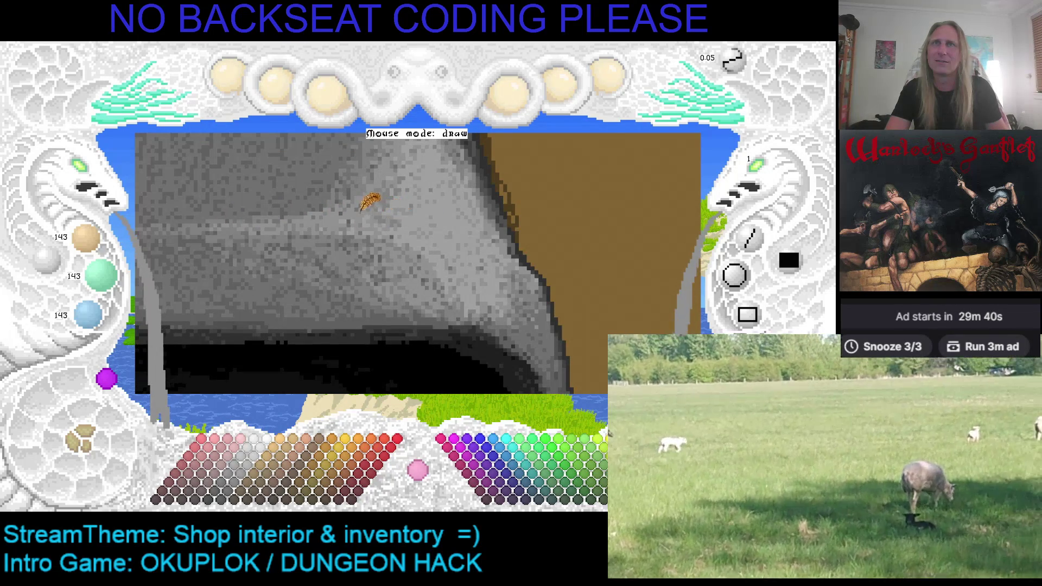
scroll(405, 214, "up", 1)
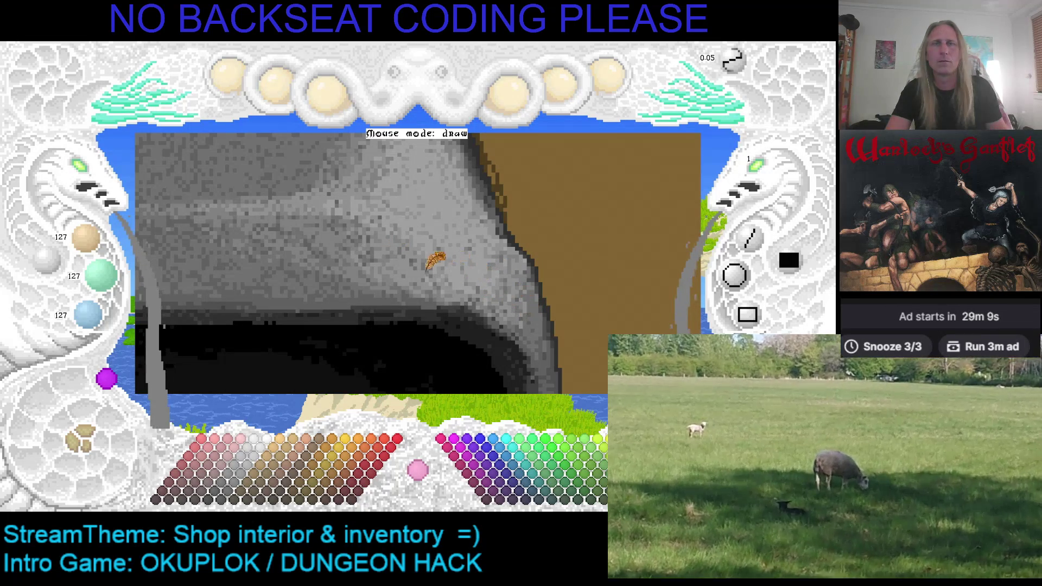
scroll(412, 266, "up", 1)
scroll(260, 190, "down", 1)
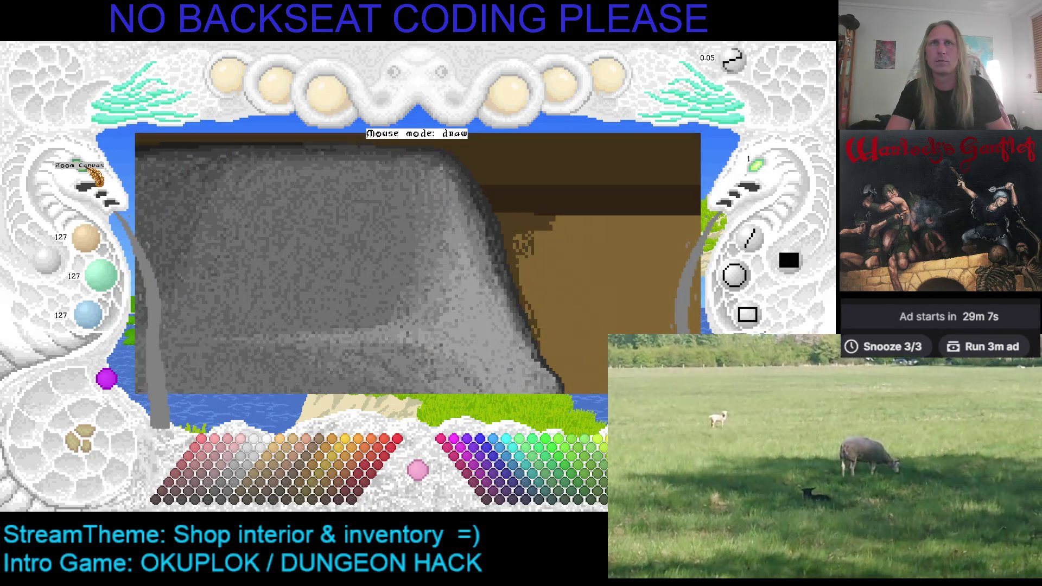
scroll(268, 191, "up", 1)
scroll(358, 293, "down", 2)
scroll(342, 348, "down", 2)
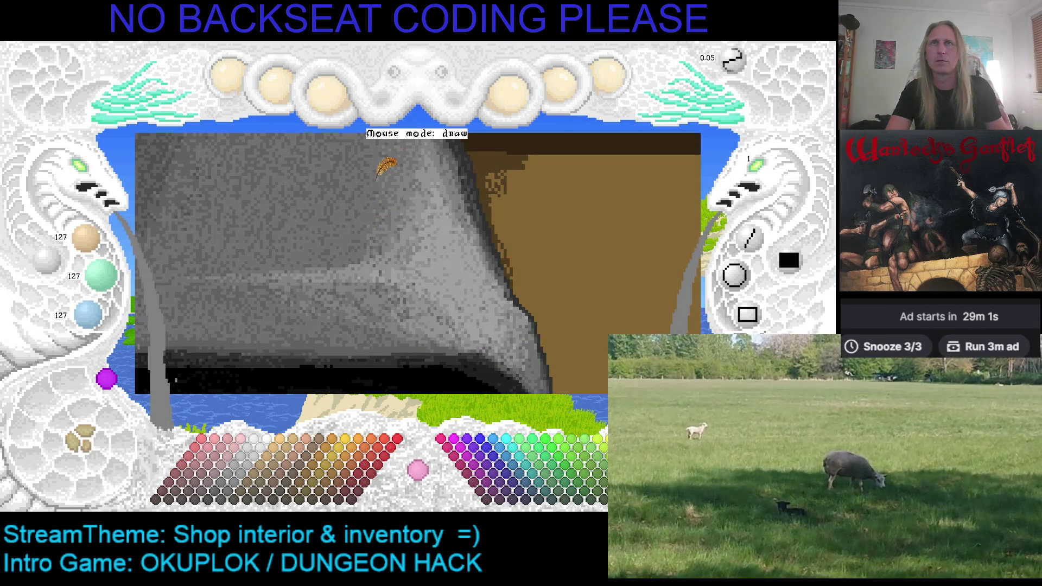
scroll(371, 224, "up", 3)
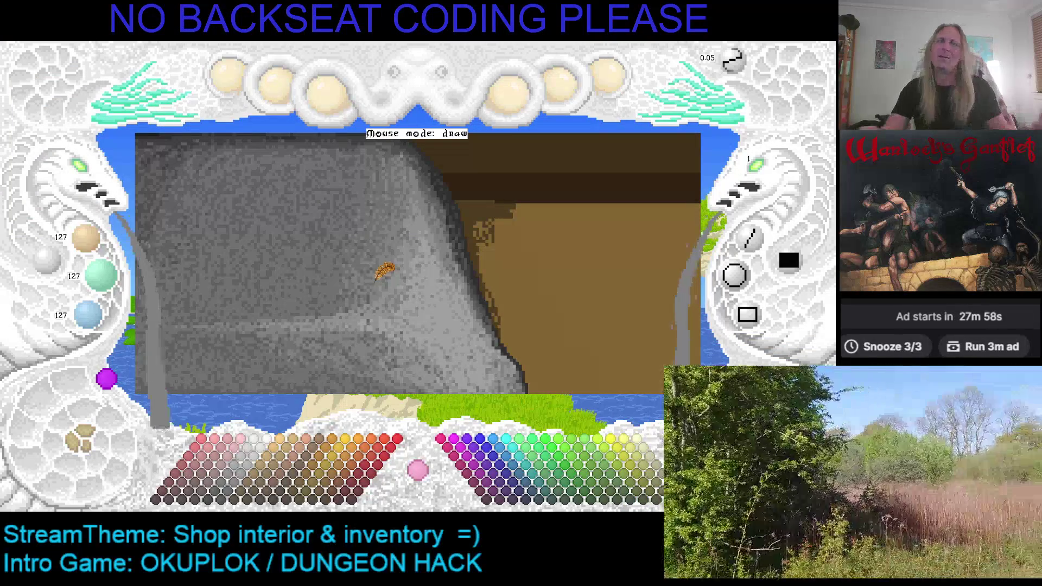
scroll(401, 244, "down", 2)
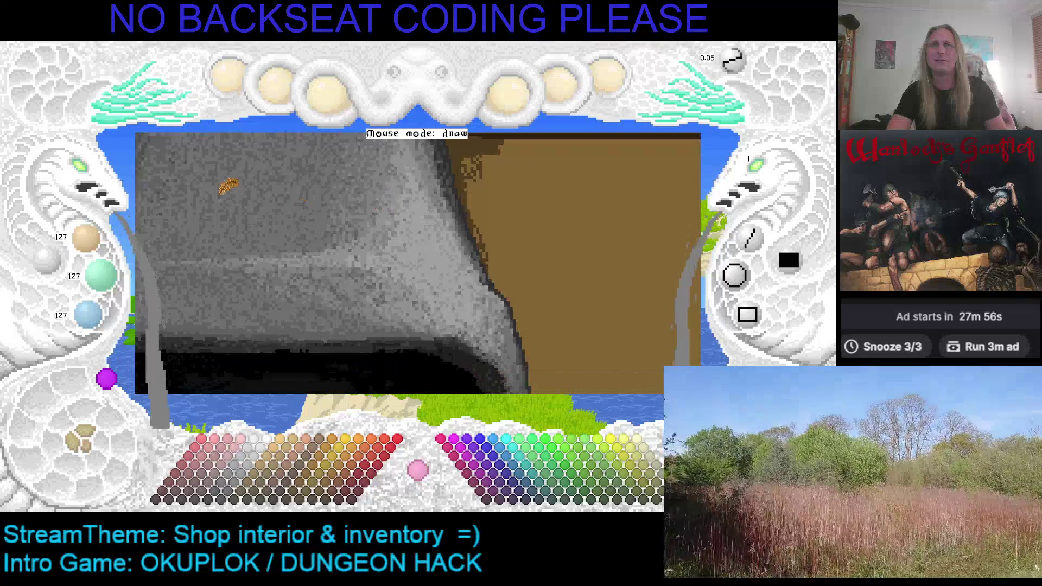
left_click(87, 179)
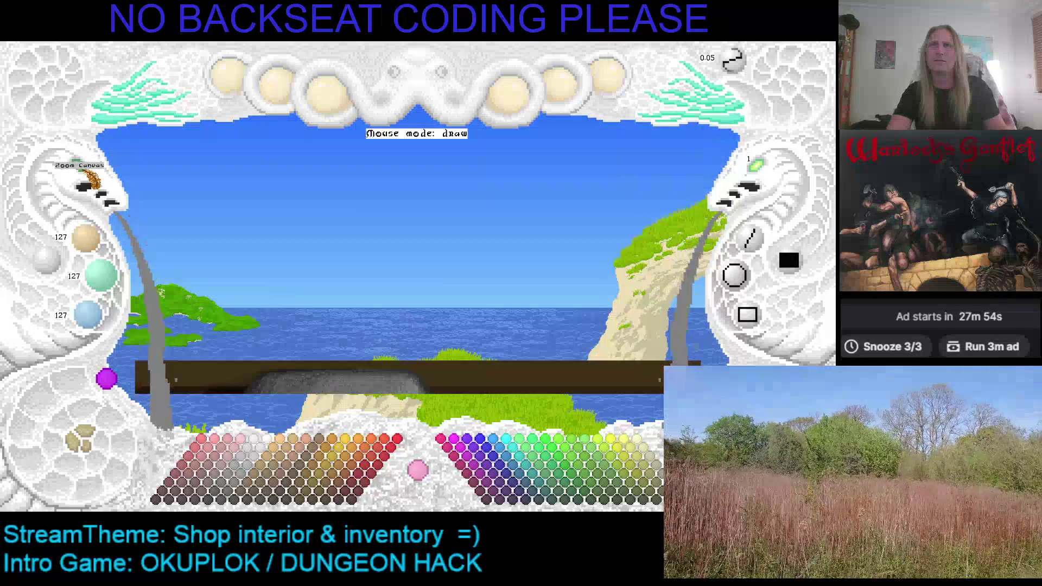
Step: Save the painting, then hide and re-show it to check the background scene
key("ctrl+s")
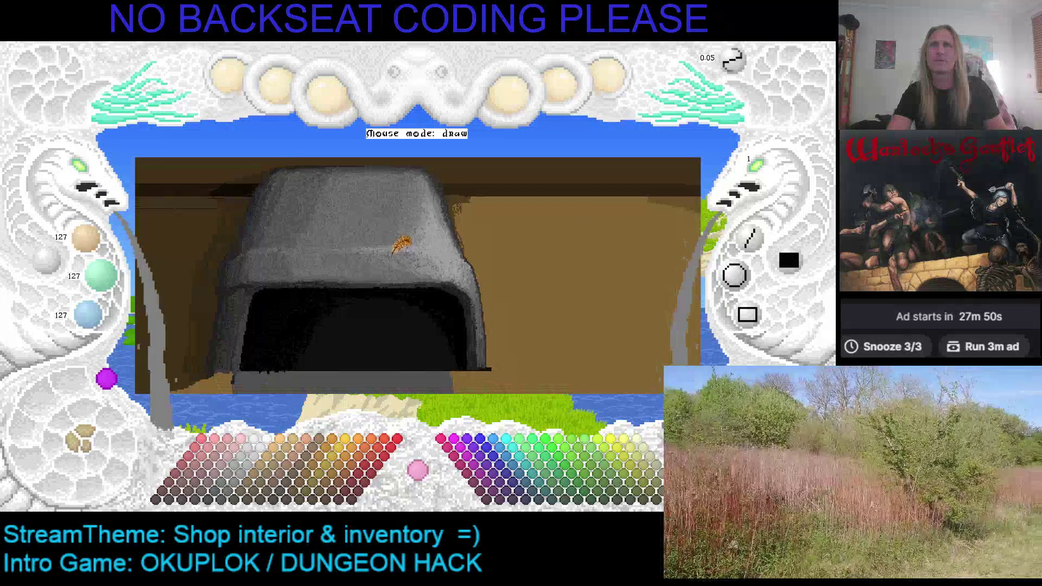
scroll(402, 247, "down", 1)
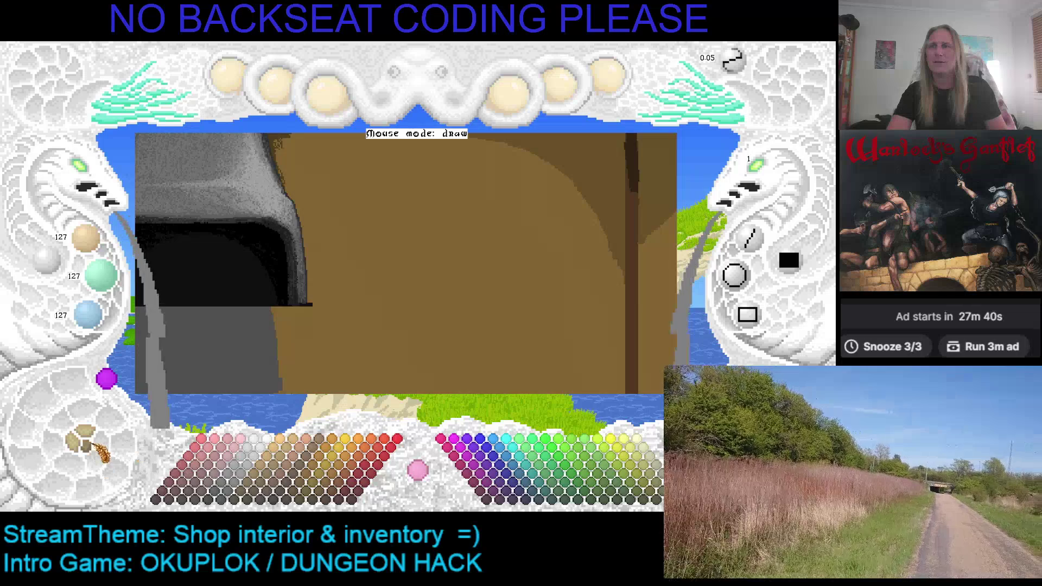
key("Tab")
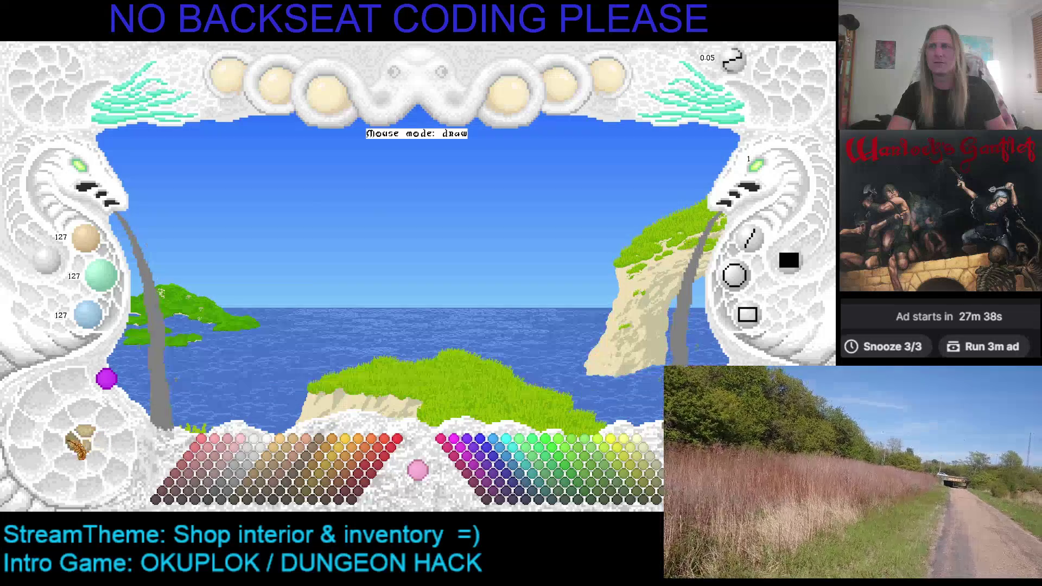
key("Tab")
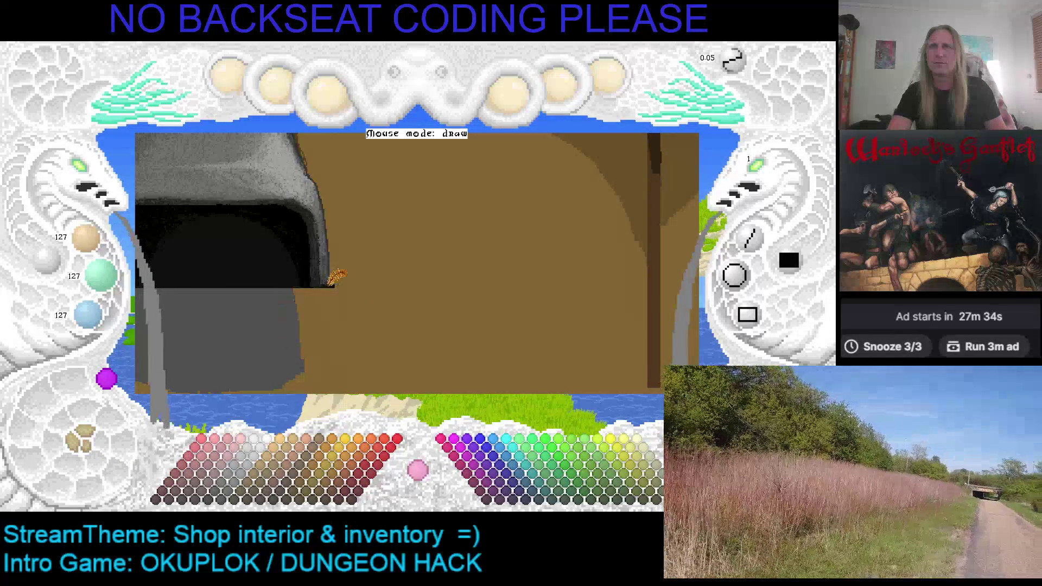
Step: Draw a straight near-black counter line from the rock's corner across the wall
key("c")
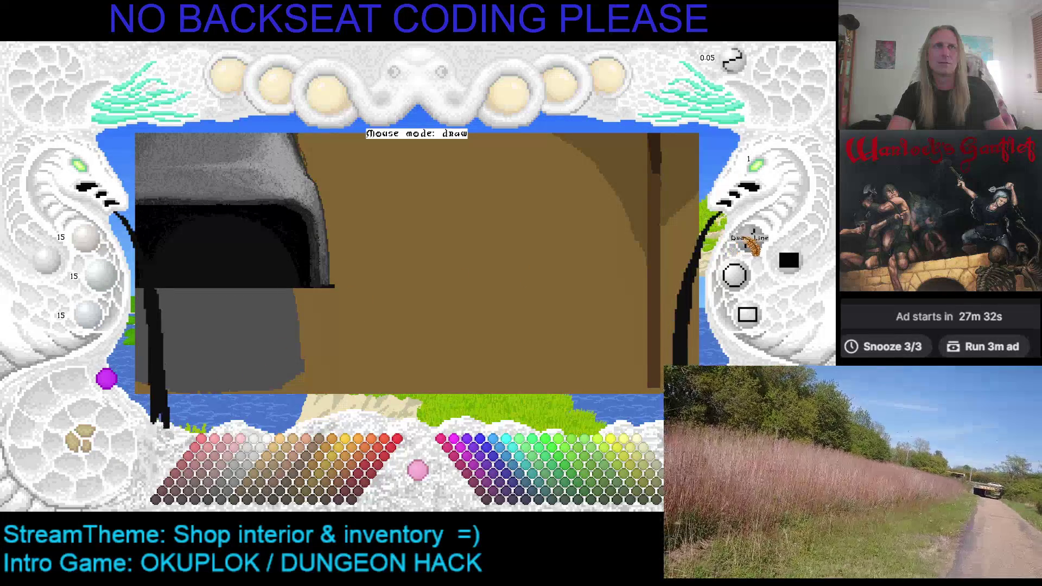
key("d")
left_click(328, 287)
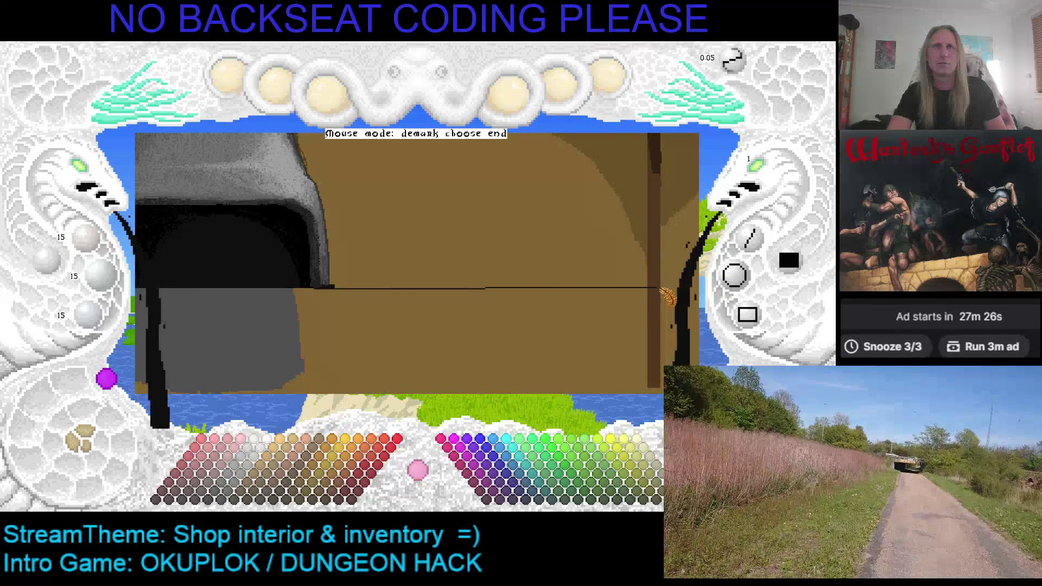
left_click(661, 290)
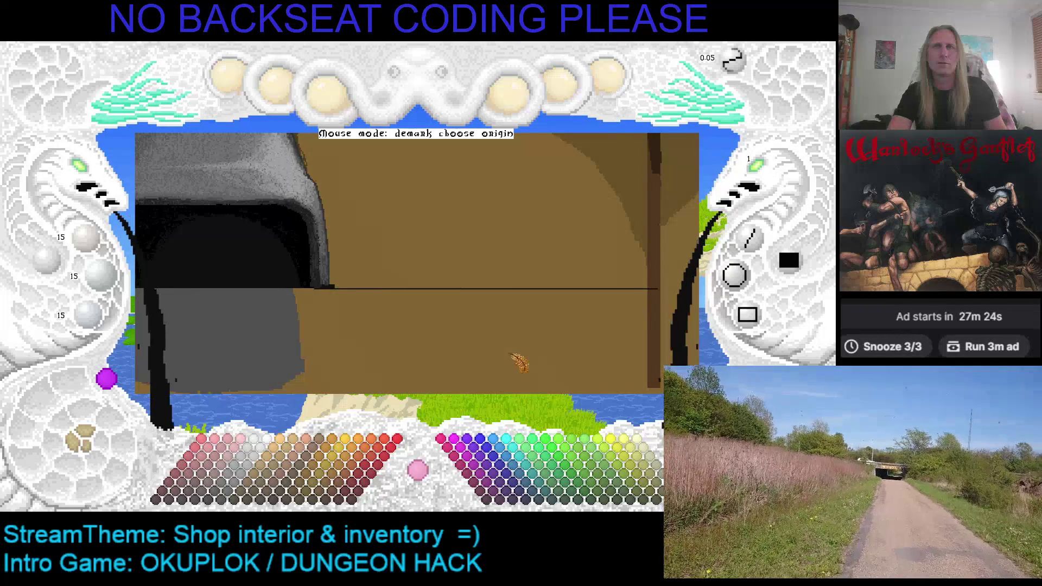
Step: Toggle the brown wall layer off and on, then return to freehand painting
left_click(79, 439)
left_click(79, 443)
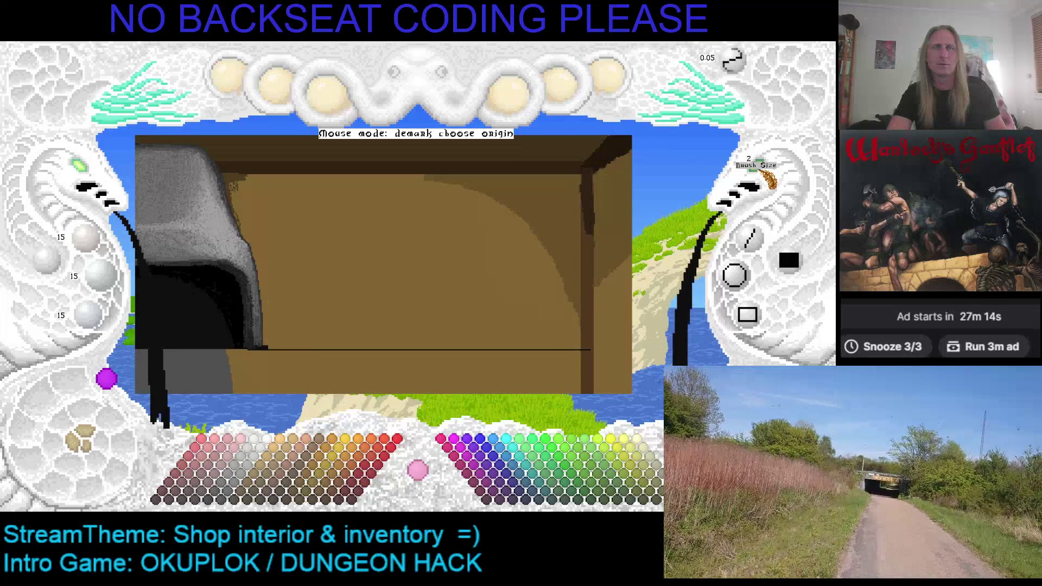
scroll(765, 173, "up", 1)
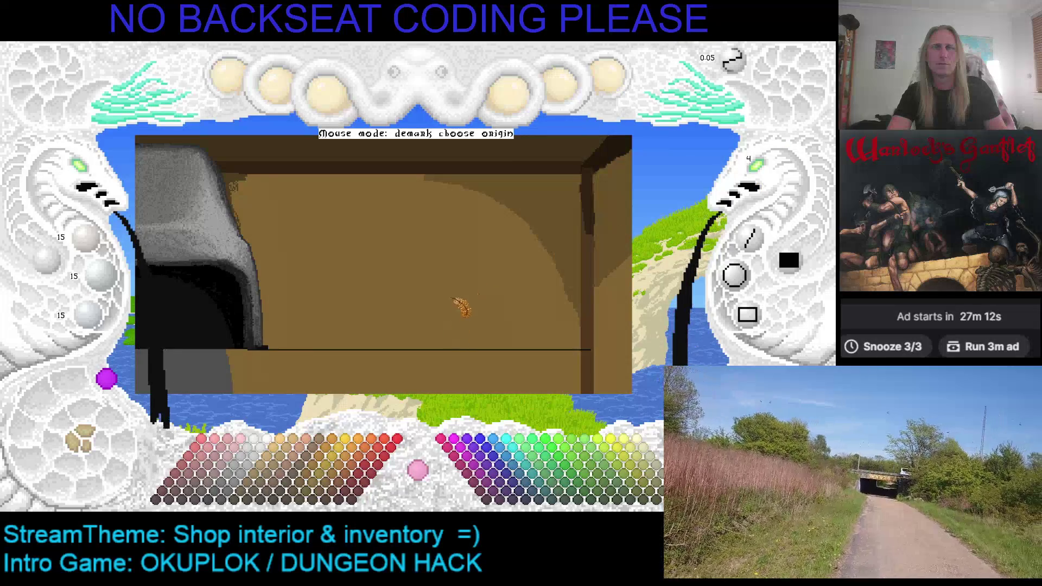
key("Escape")
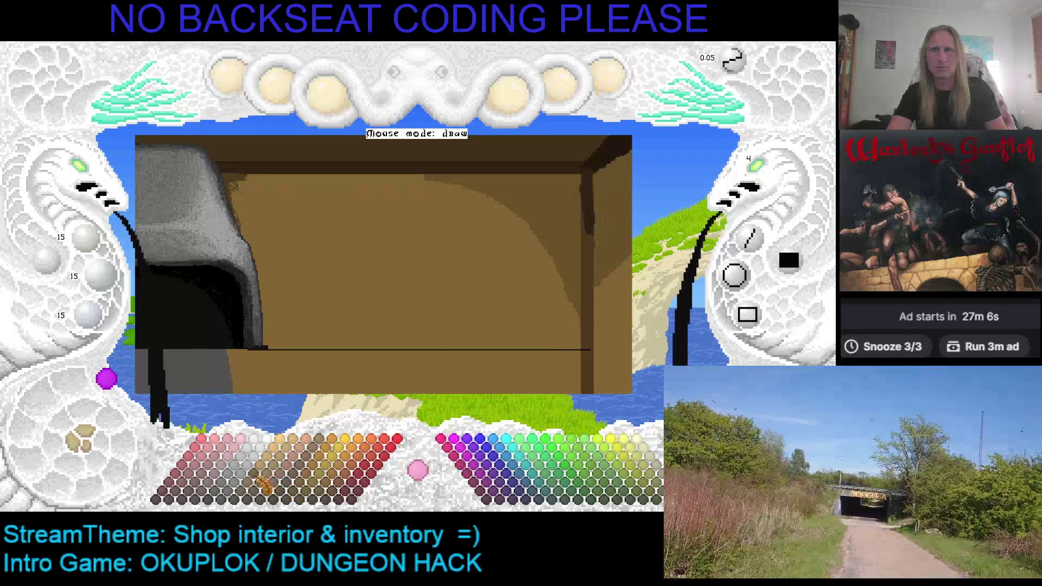
Step: Paint a brown 112/72/48 figure body above the counter with an arm reaching right
left_click(264, 487)
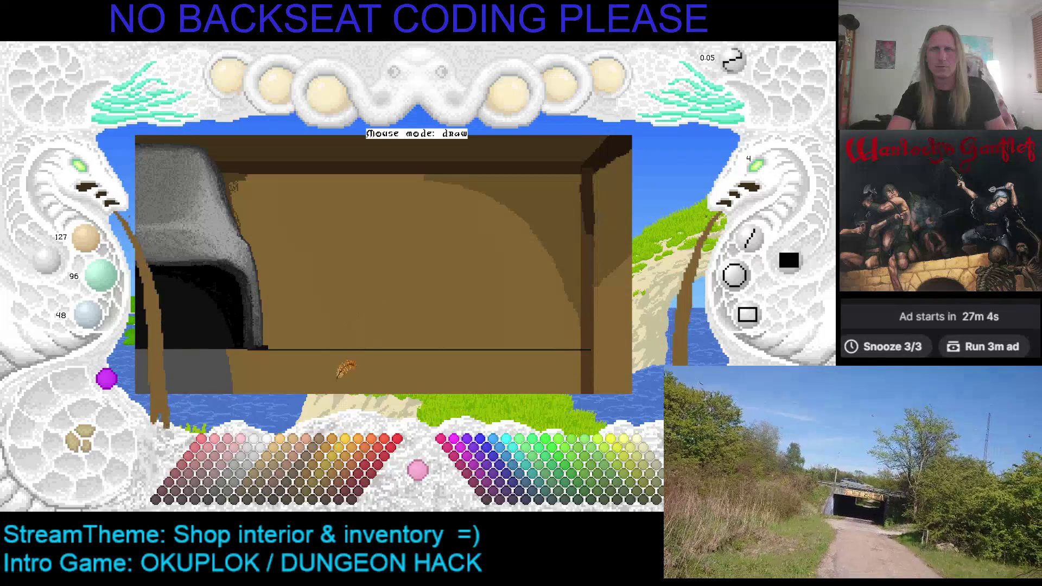
left_click(272, 486)
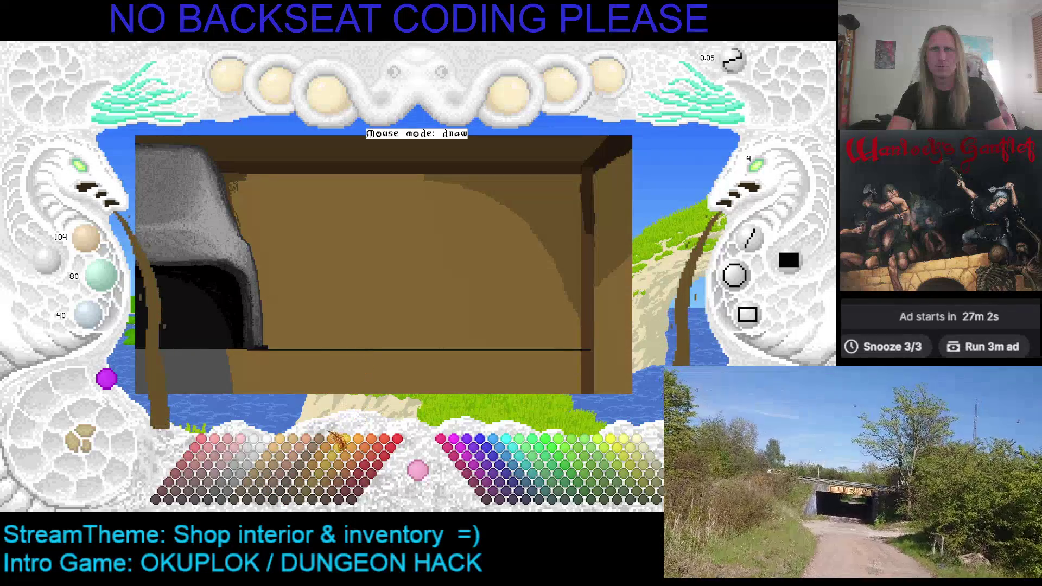
left_click(288, 487)
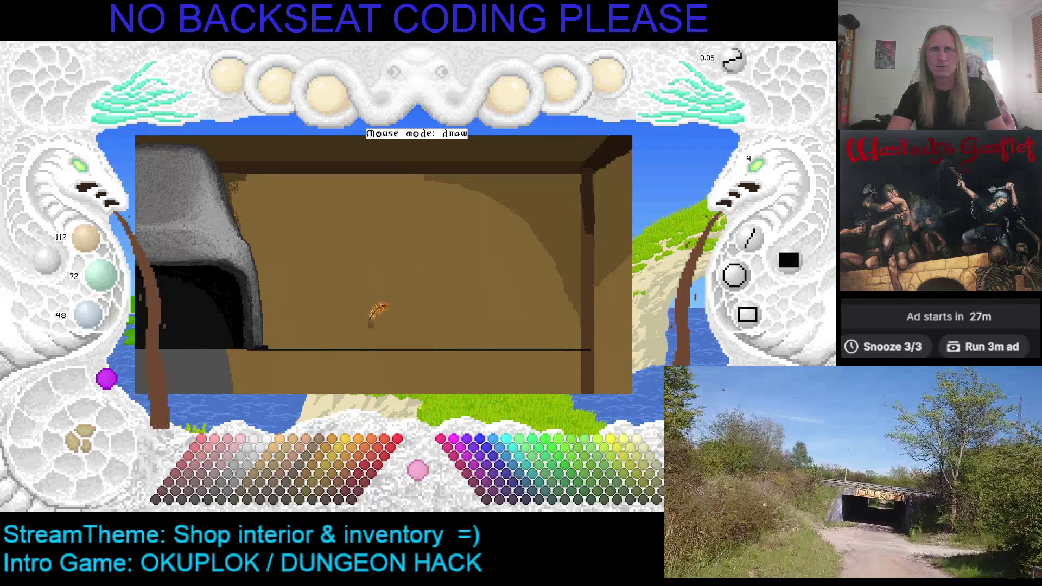
mouse_move(388, 325)
left_mouse_down()
mouse_move(431, 340)
mouse_move(415, 334)
mouse_move(445, 328)
mouse_move(419, 331)
mouse_move(425, 240)
left_mouse_up()
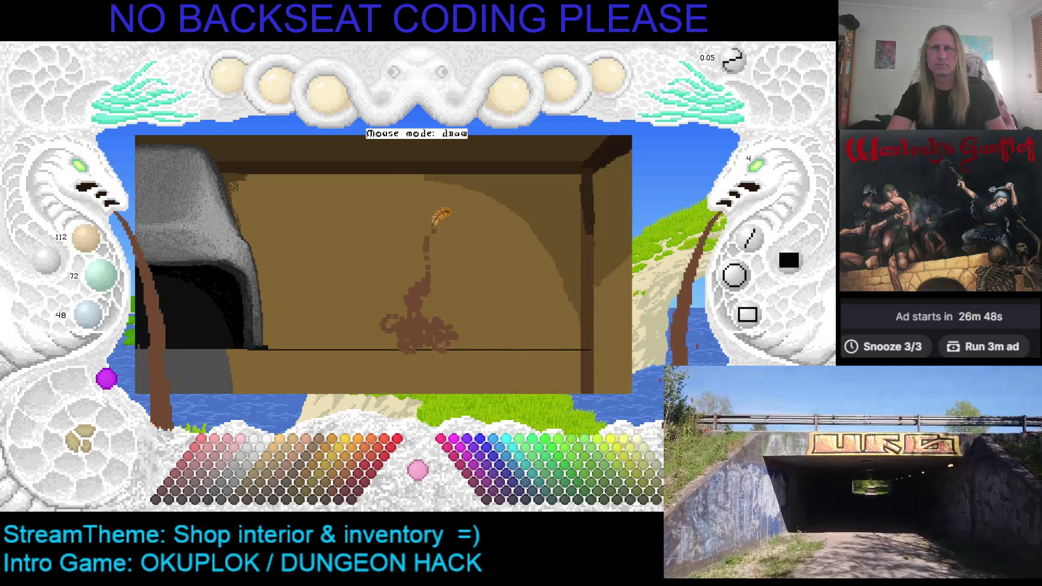
left_click_drag(425, 238, 431, 228)
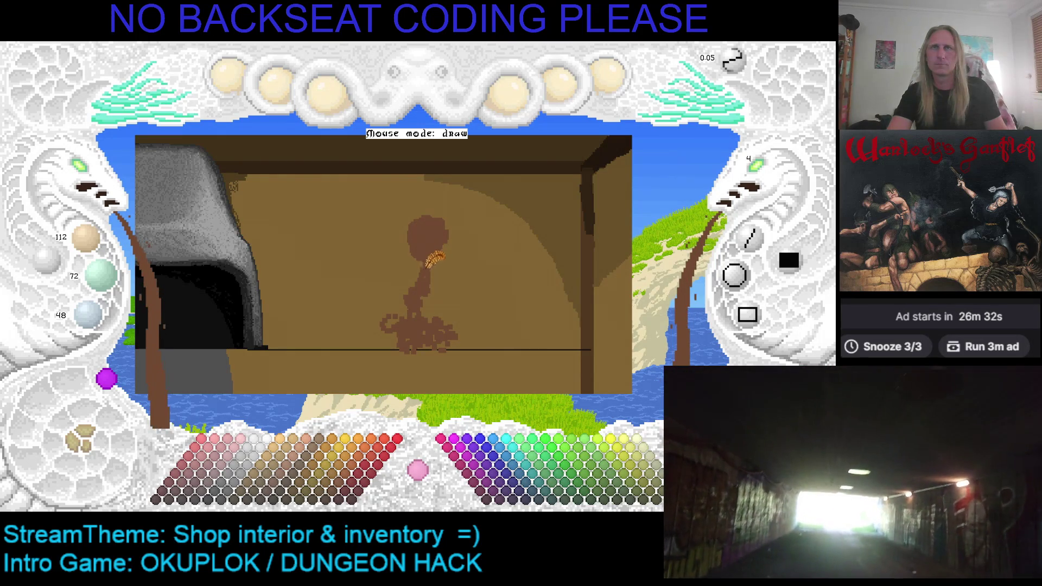
left_click_drag(410, 271, 459, 273)
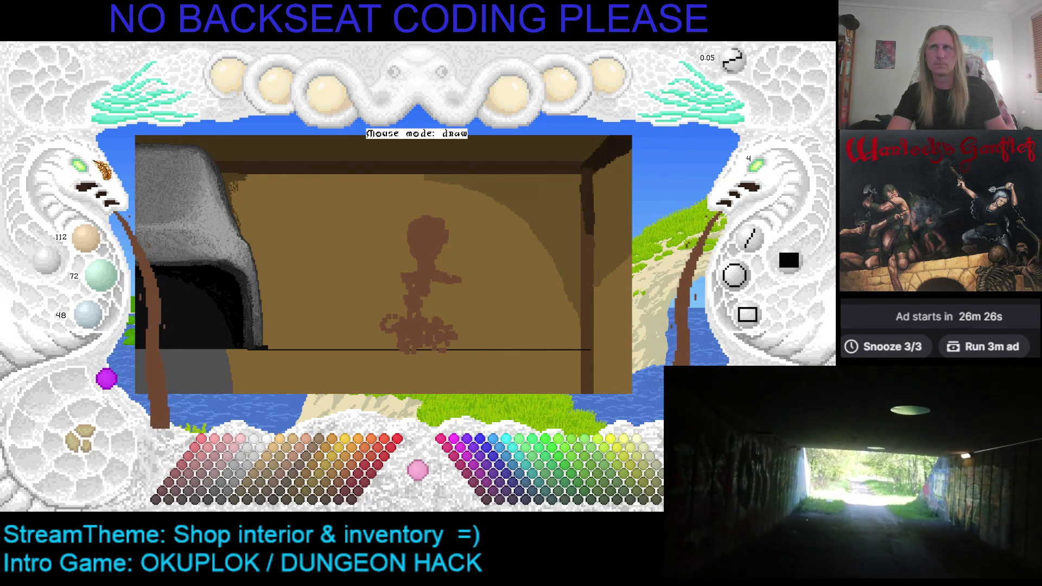
scroll(84, 173, "up", 1)
Step: Fill the figure's torso, left shoulder and head area with solid brown
scroll(314, 251, "right", 2)
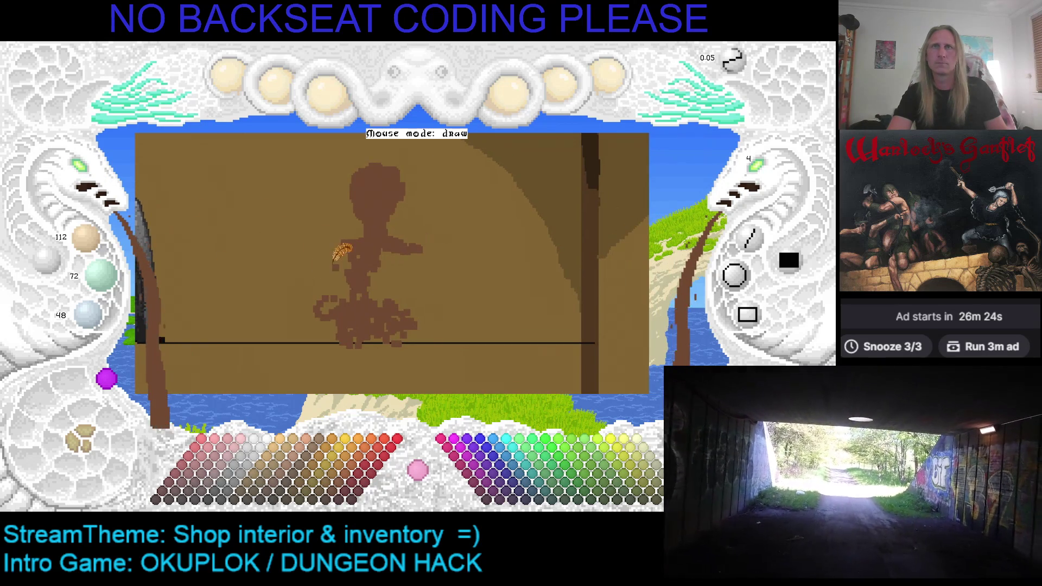
mouse_move(342, 255)
left_mouse_down()
mouse_move(404, 266)
mouse_move(407, 252)
mouse_move(393, 263)
mouse_move(406, 249)
mouse_move(389, 257)
mouse_move(393, 280)
mouse_move(395, 267)
mouse_move(344, 288)
mouse_move(334, 281)
mouse_move(326, 312)
mouse_move(334, 287)
mouse_move(350, 313)
mouse_move(421, 308)
mouse_move(413, 266)
mouse_move(421, 248)
mouse_move(430, 270)
mouse_move(428, 250)
mouse_move(421, 283)
mouse_move(427, 305)
mouse_move(432, 282)
mouse_move(435, 306)
mouse_move(409, 317)
left_mouse_up()
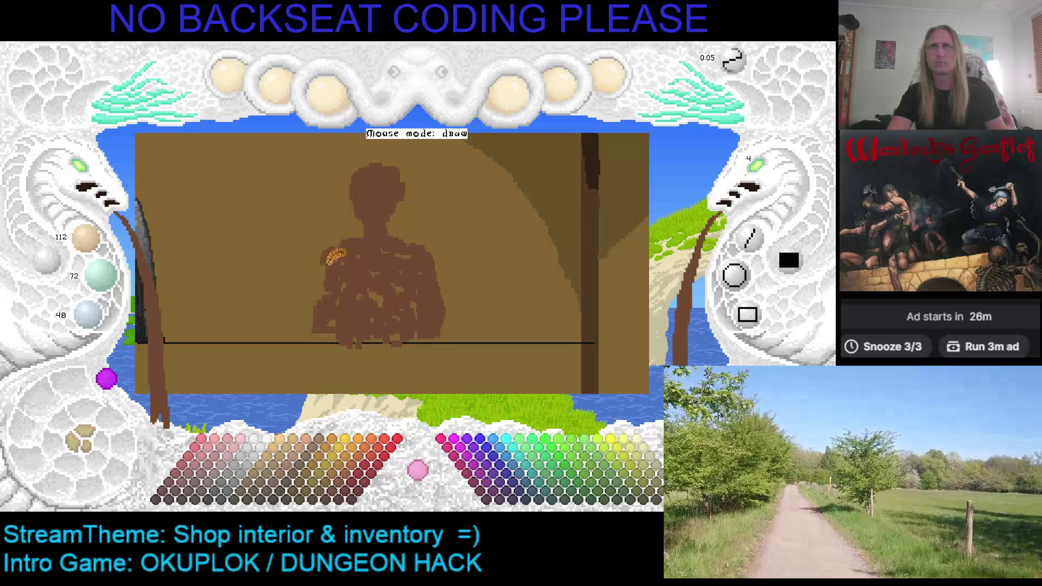
mouse_move(336, 244)
left_mouse_down()
mouse_move(328, 269)
mouse_move(334, 242)
mouse_move(325, 265)
mouse_move(328, 252)
left_mouse_up()
mouse_move(367, 221)
left_mouse_down()
mouse_move(401, 198)
mouse_move(400, 213)
mouse_move(355, 188)
mouse_move(403, 196)
left_mouse_up()
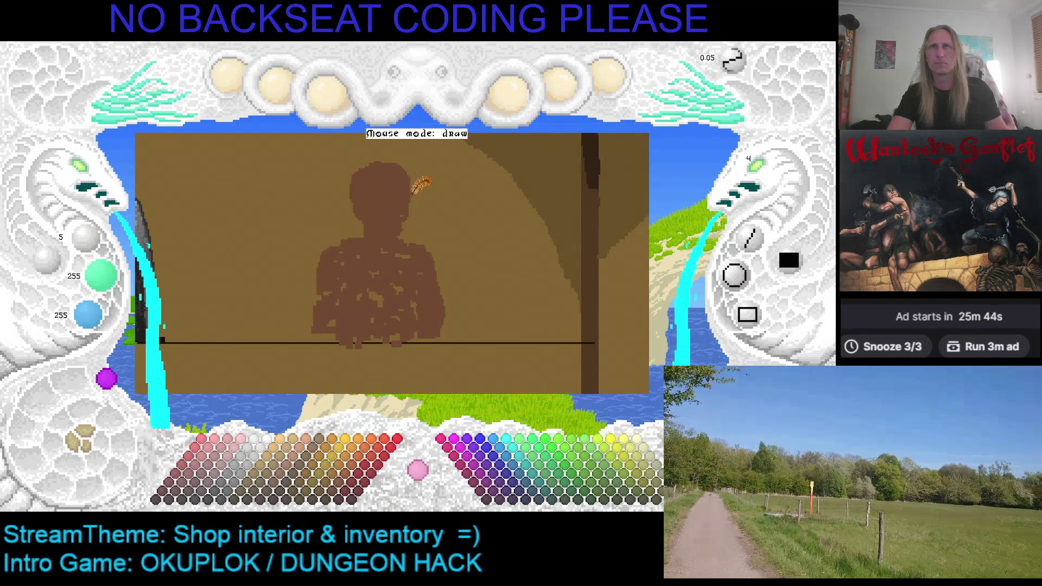
Step: Resample the head's brown and touch up the figure's chest and lower left
right_click(390, 200)
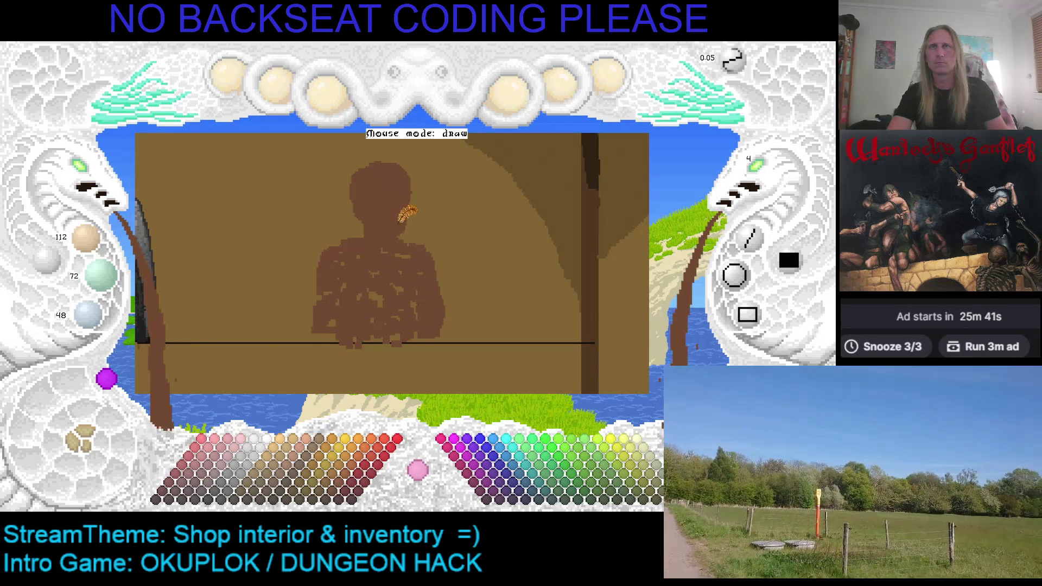
key("x")
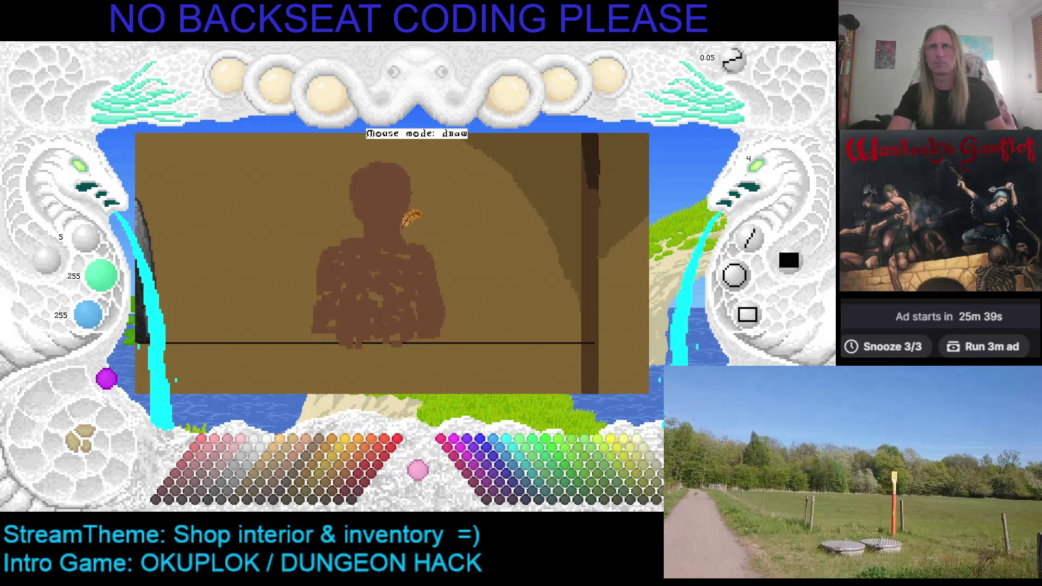
right_click(387, 204)
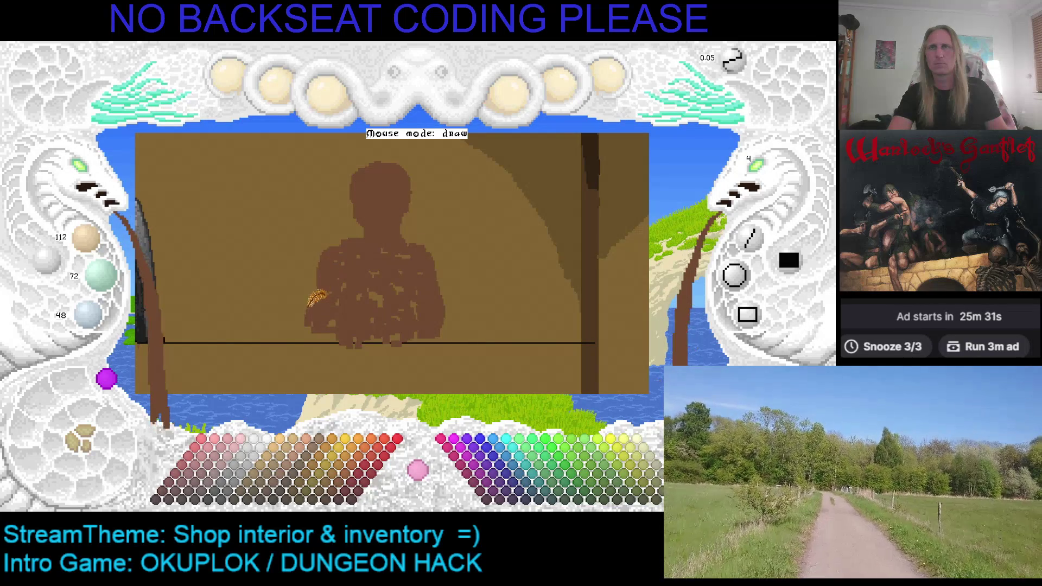
mouse_move(321, 296)
left_mouse_down()
mouse_move(301, 333)
mouse_move(321, 301)
left_mouse_up()
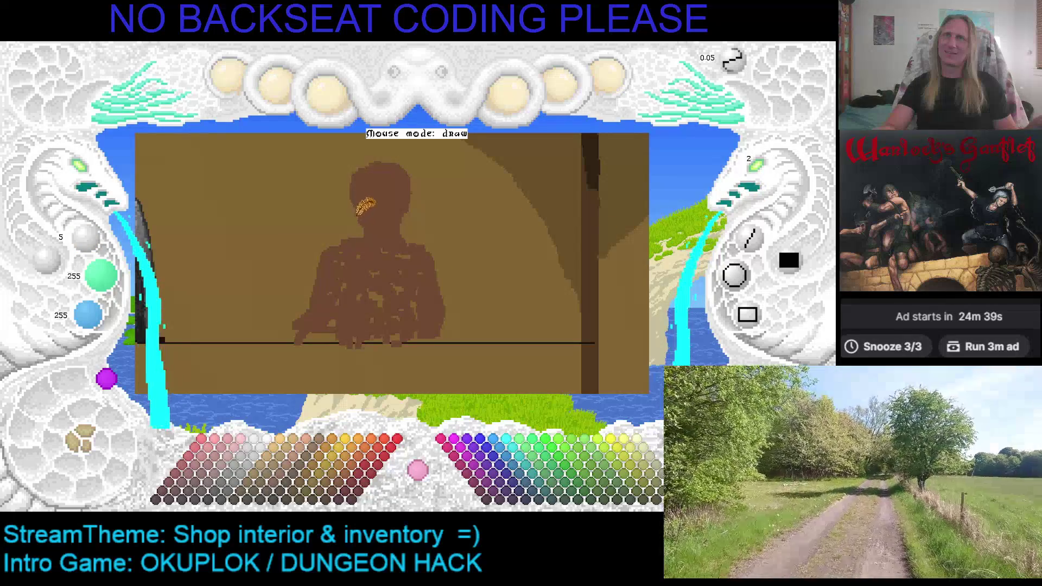
right_click(360, 201)
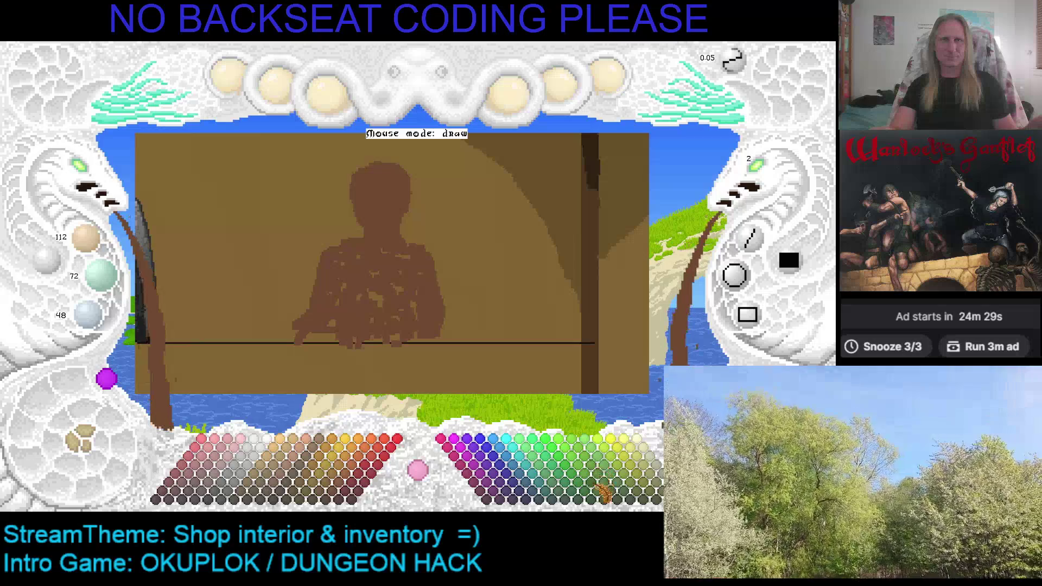
left_click(603, 501)
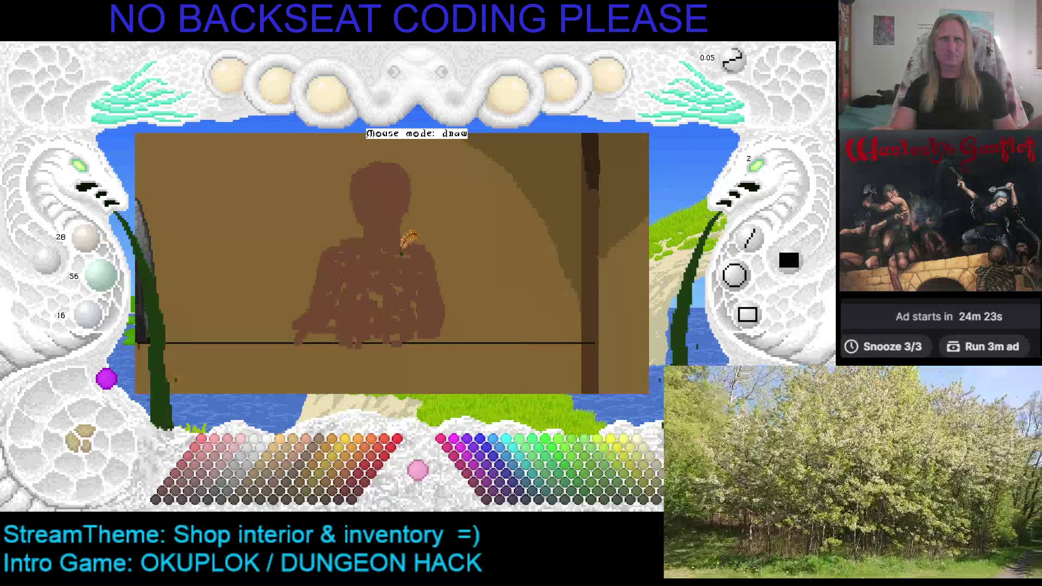
mouse_move(402, 246)
left_mouse_down()
mouse_move(429, 259)
mouse_move(416, 243)
left_mouse_up()
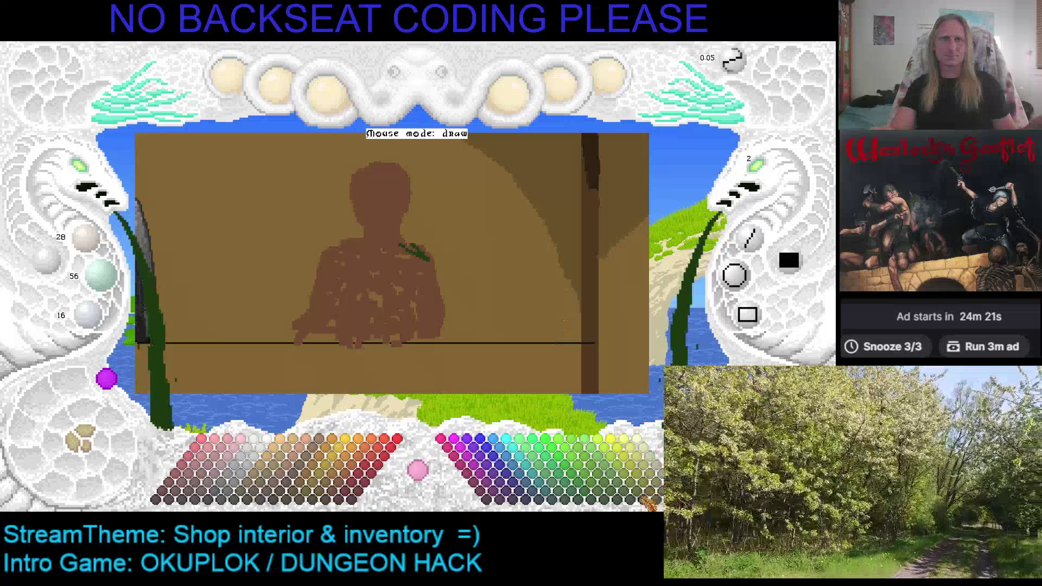
left_click(649, 500)
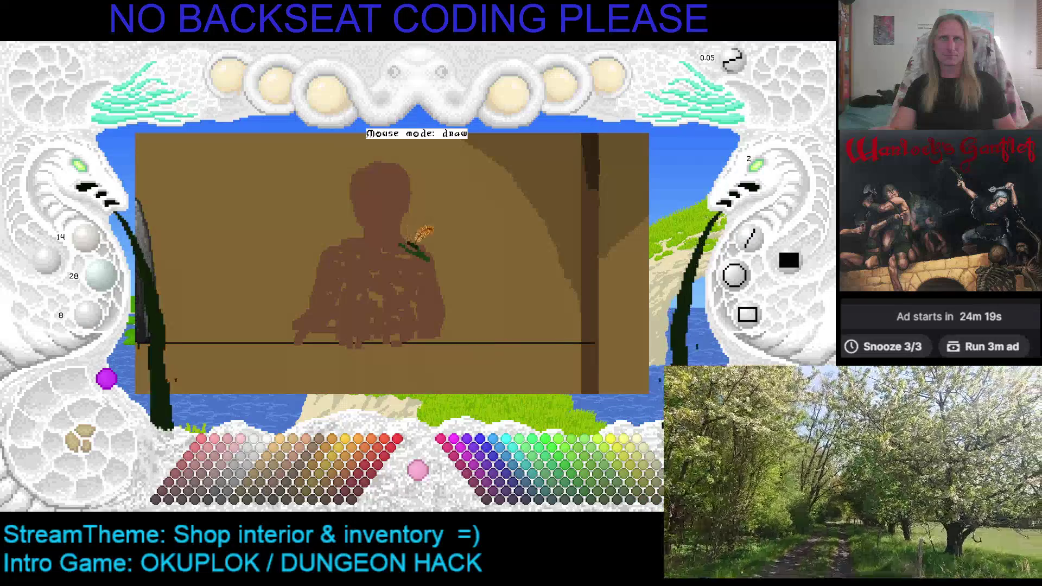
left_click_drag(430, 246, 444, 328)
left_click(88, 460)
left_click(89, 459)
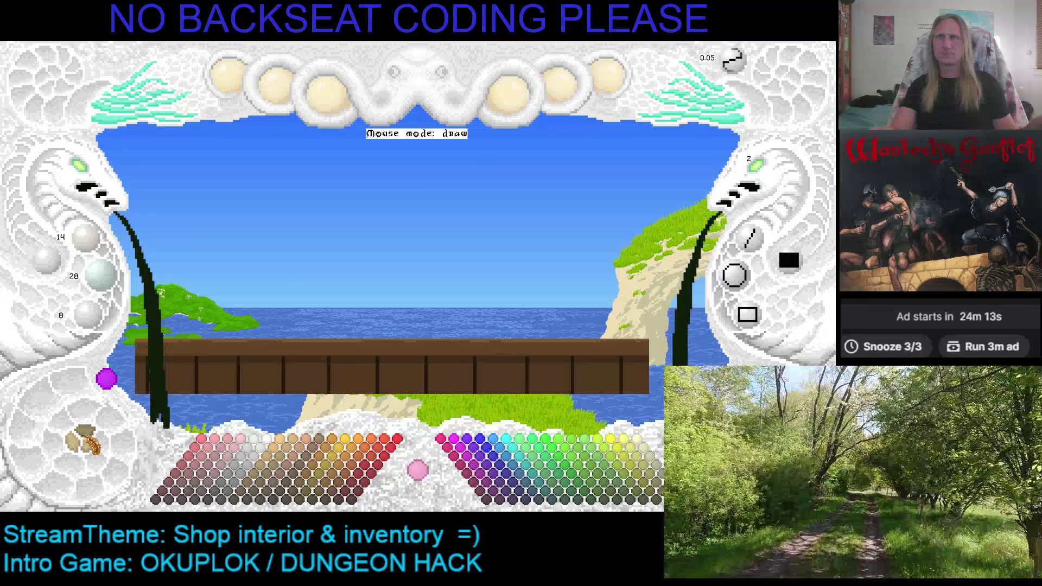
left_click(90, 459)
left_click(88, 459)
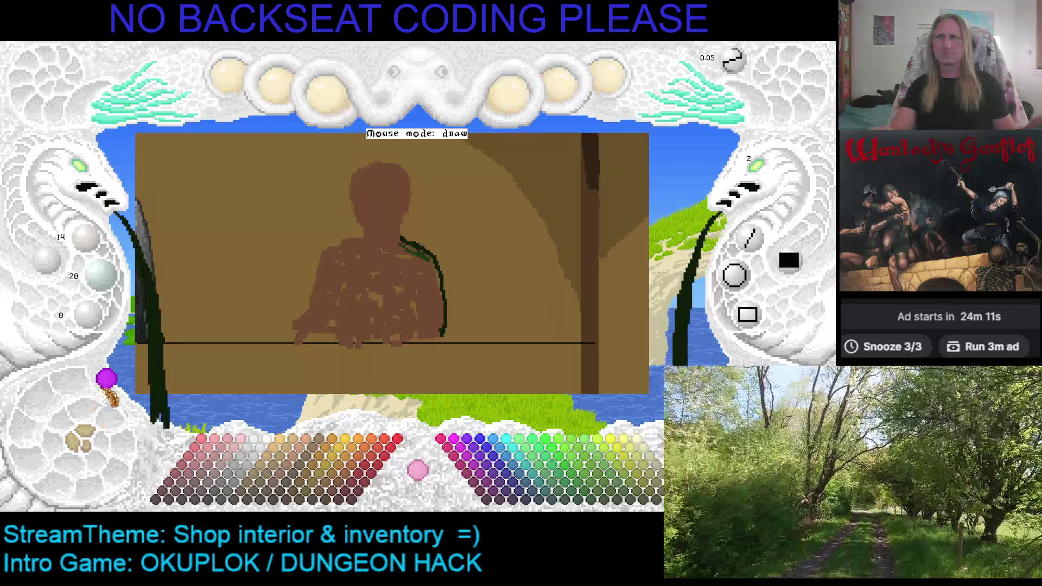
left_click(89, 450)
left_click(89, 450)
left_click(89, 450)
left_click(92, 447)
left_click(93, 447)
left_click(92, 447)
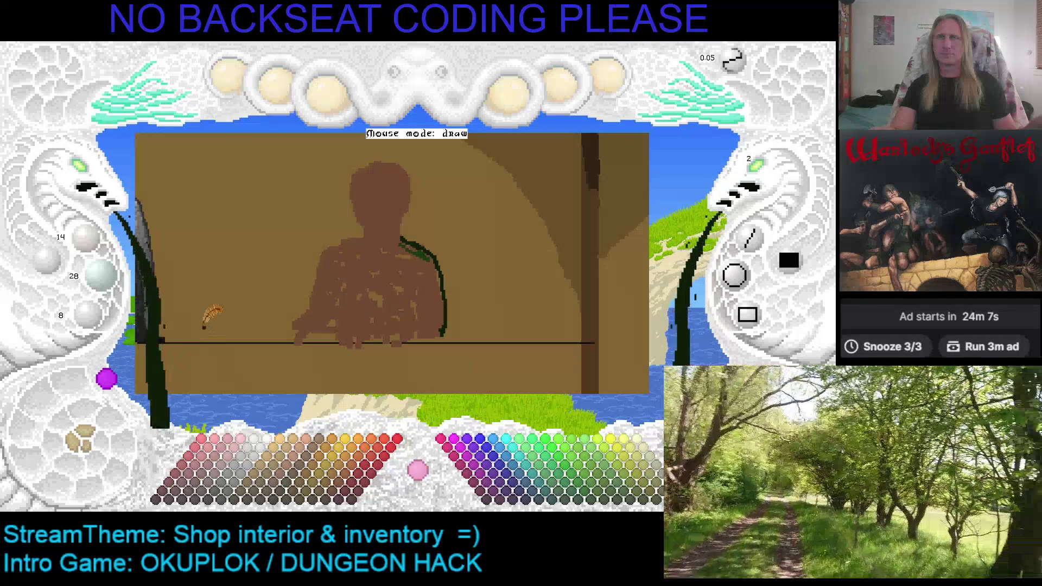
left_click(90, 448)
left_click(90, 448)
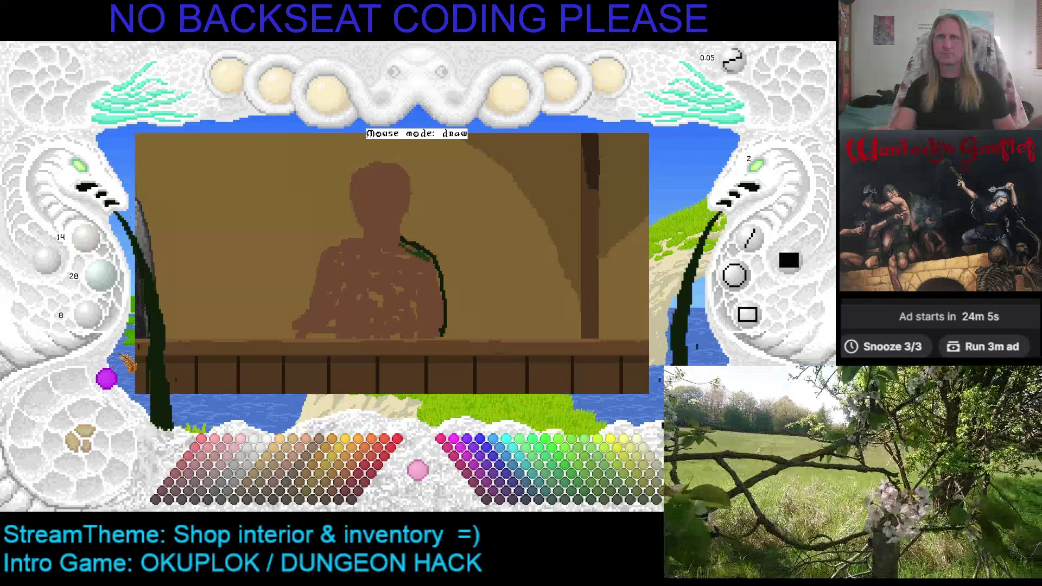
left_click(87, 448)
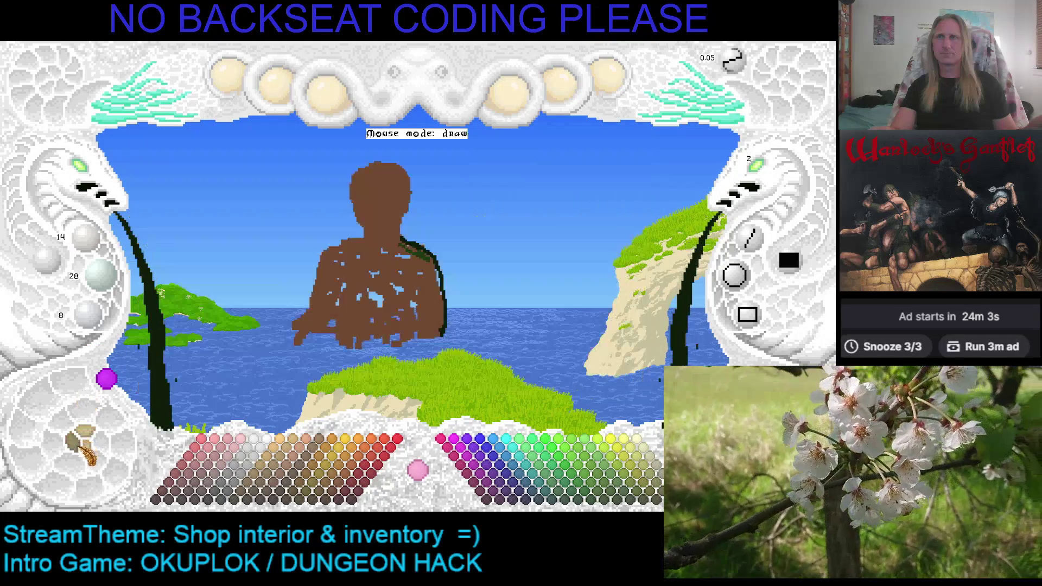
left_click(86, 447)
left_click(87, 448)
left_click(89, 448)
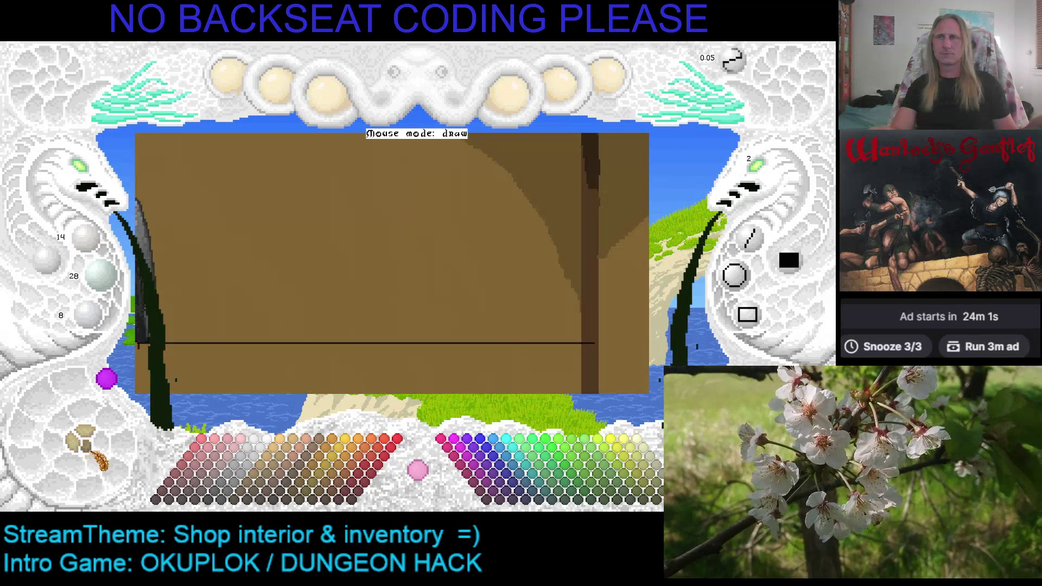
left_click(87, 448)
left_click(86, 448)
left_click(87, 447)
left_click(87, 448)
left_click(87, 448)
left_click(87, 448)
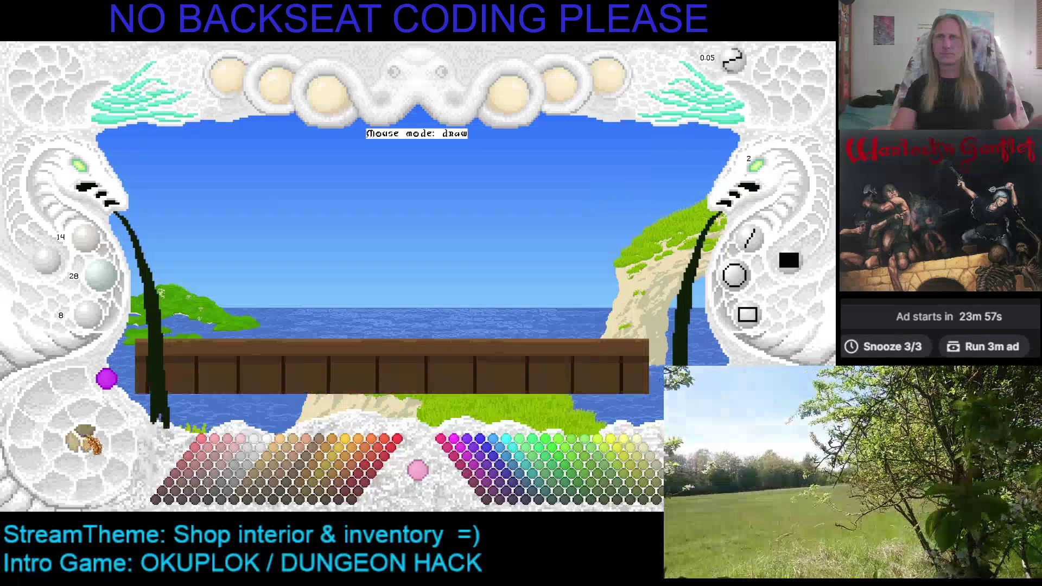
left_click(87, 448)
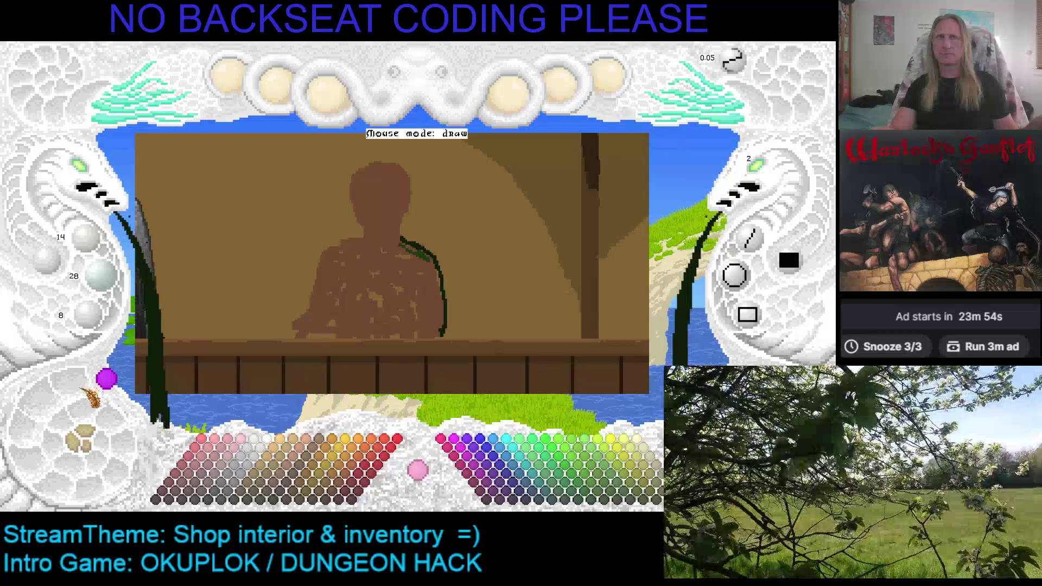
left_click(81, 442)
left_click(81, 442)
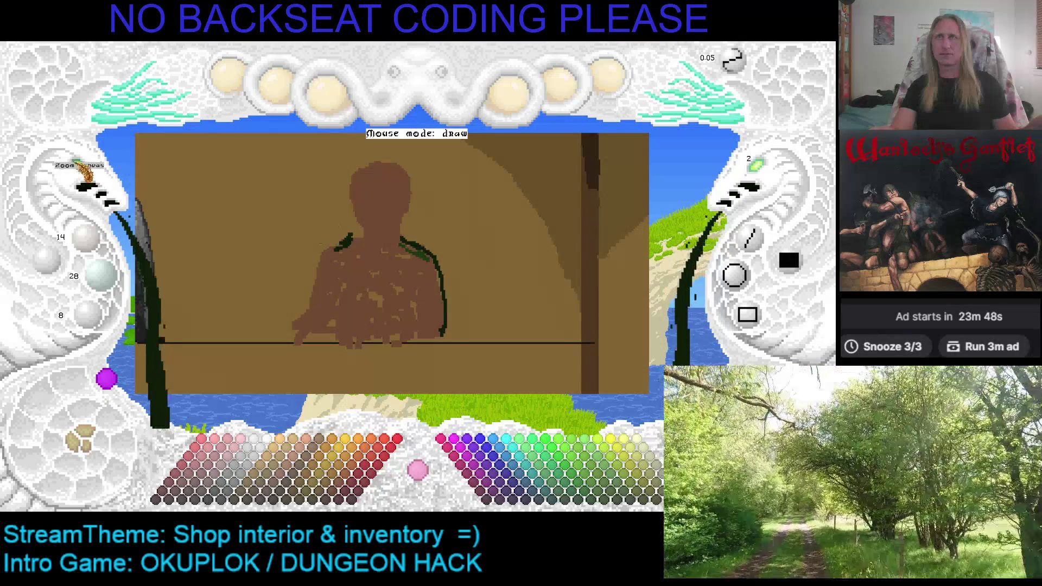
Step: Sample the dark green and outline both shoulders toward the neck
scroll(315, 189, "up", 3)
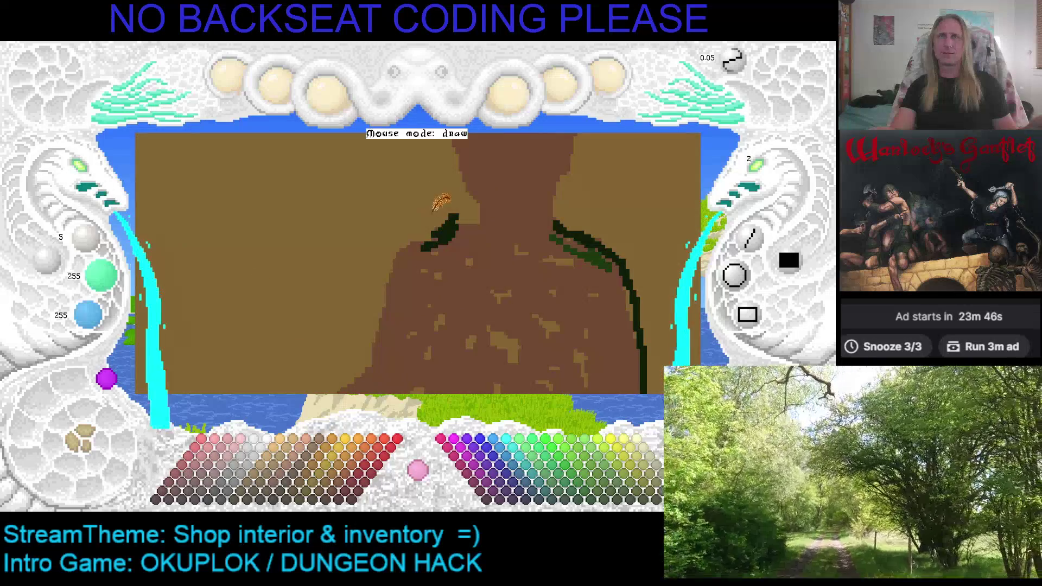
right_click(450, 228)
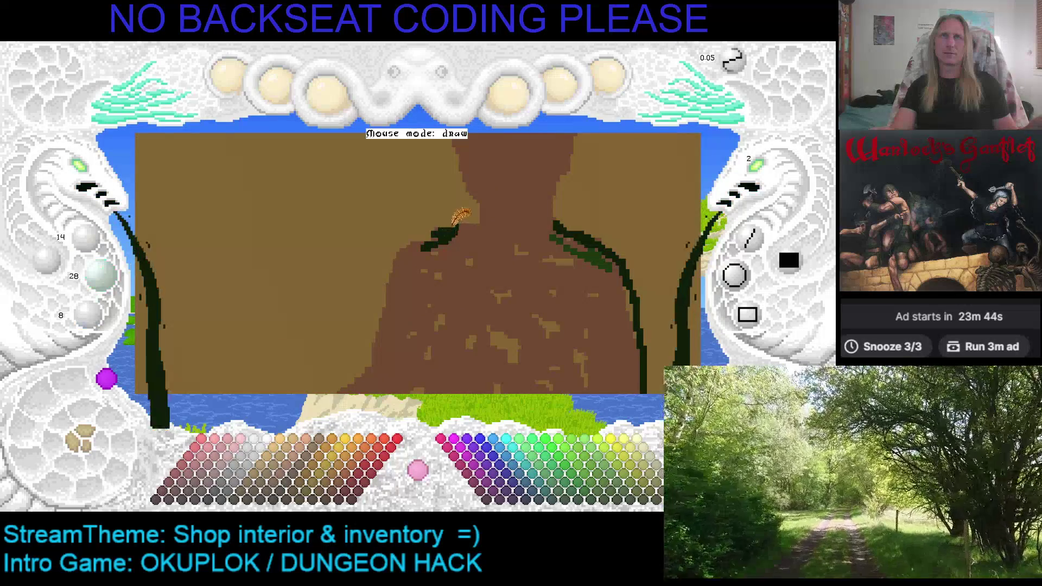
mouse_move(440, 224)
left_mouse_down()
mouse_move(399, 250)
mouse_move(366, 369)
left_mouse_up()
key("Right")
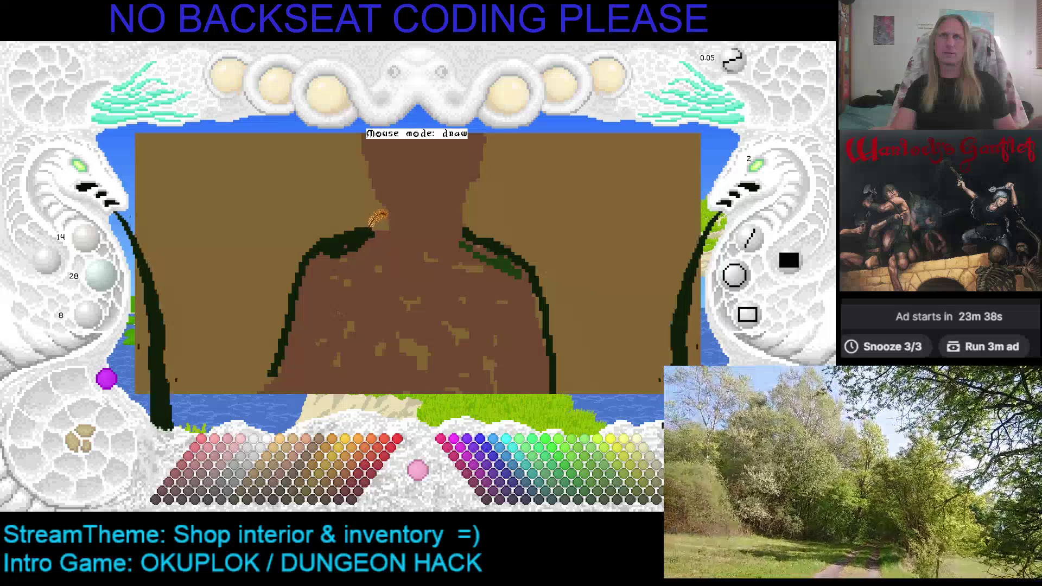
left_click_drag(376, 223, 394, 217)
left_click_drag(467, 217, 506, 240)
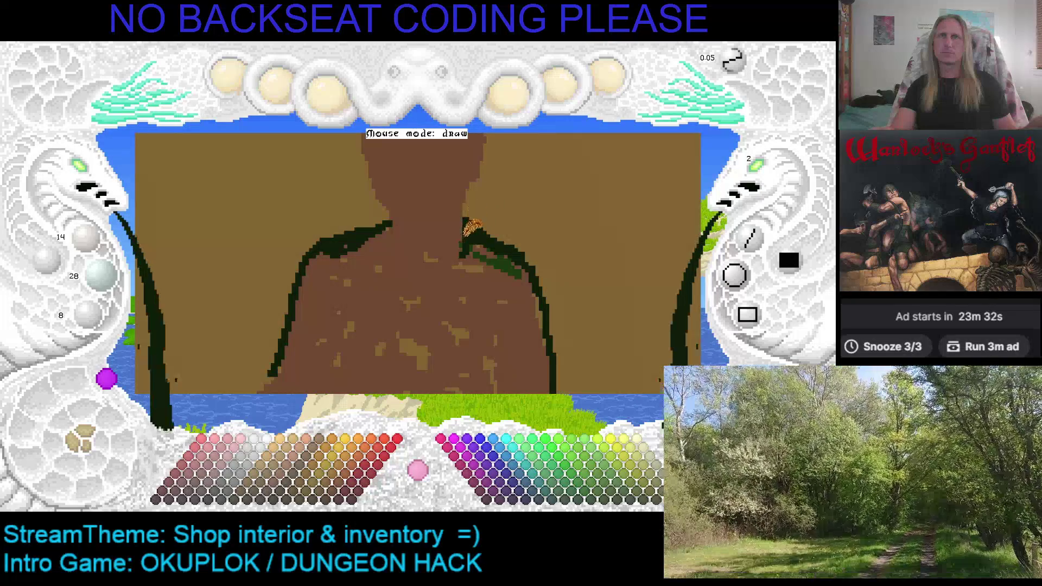
Step: Draw the collar line and dark fold lines down the jacket front
mouse_move(464, 219)
left_mouse_down()
mouse_move(439, 257)
mouse_move(450, 295)
mouse_move(429, 263)
mouse_move(350, 277)
mouse_move(382, 223)
mouse_move(420, 266)
left_mouse_up()
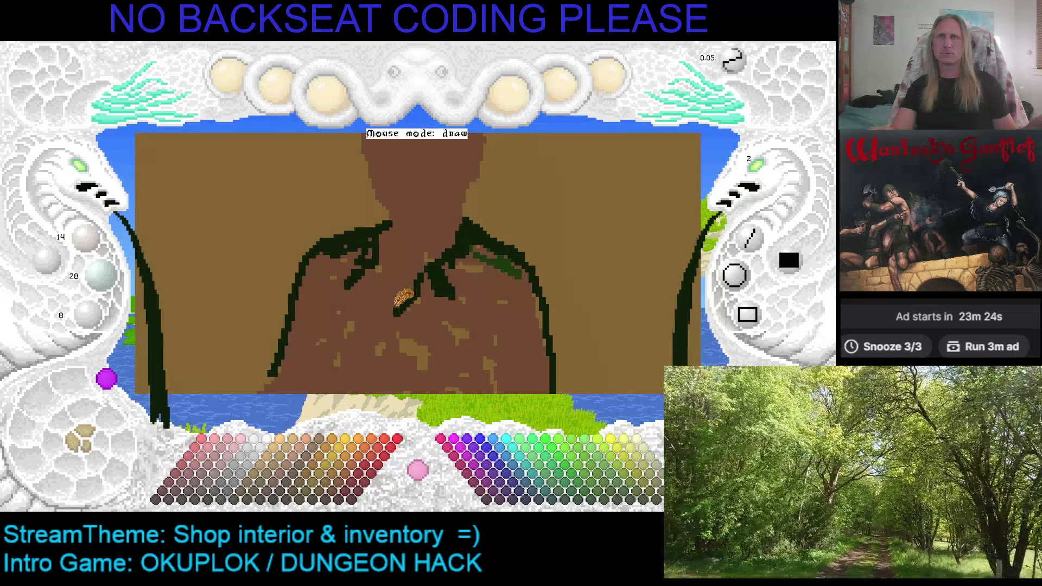
mouse_move(416, 282)
left_mouse_down()
mouse_move(374, 336)
mouse_move(415, 280)
mouse_move(379, 307)
left_mouse_up()
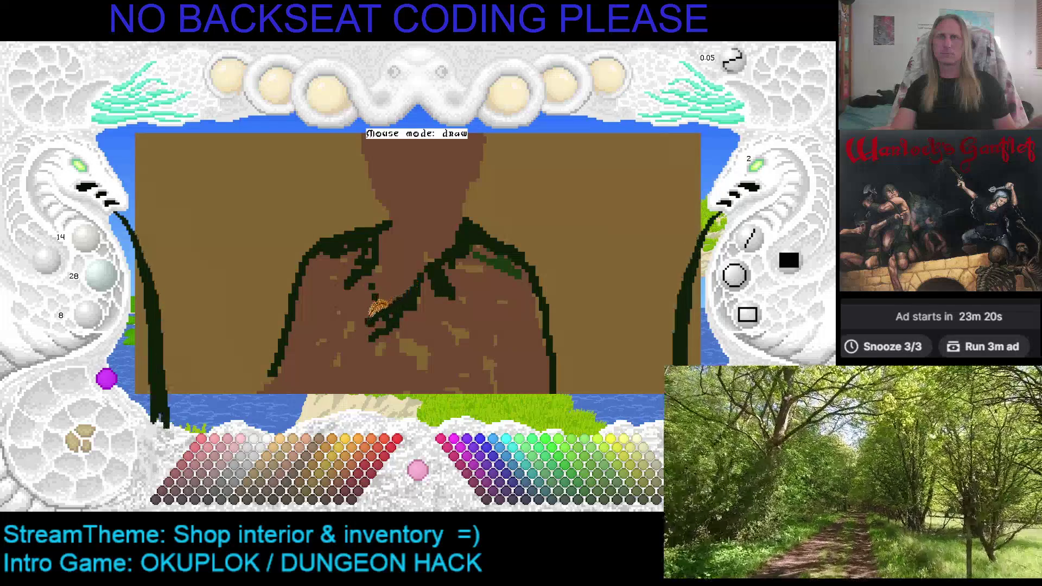
scroll(401, 288, "down", 3)
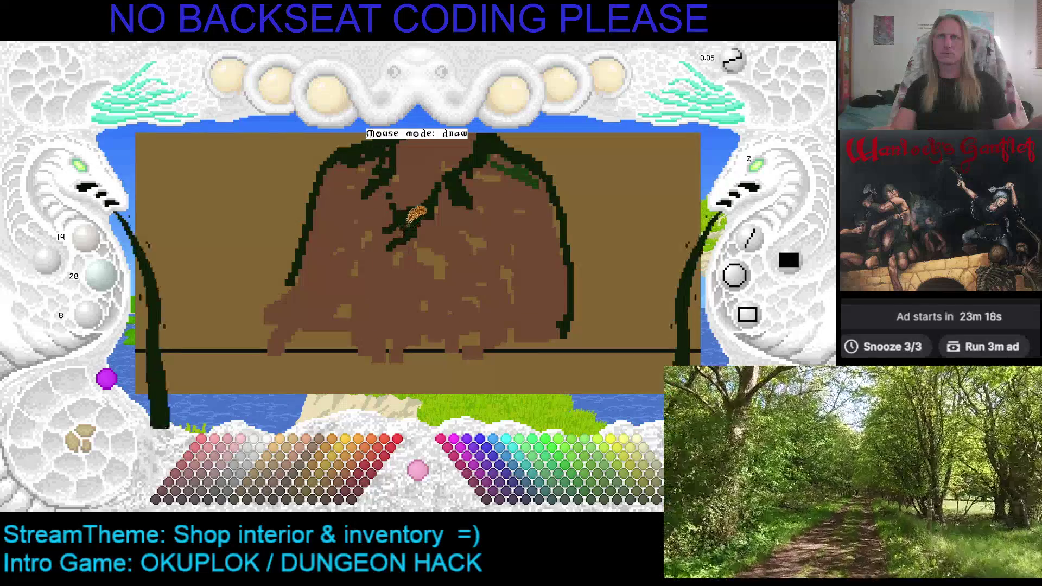
mouse_move(394, 274)
left_mouse_down()
mouse_move(406, 219)
mouse_move(390, 290)
left_mouse_up()
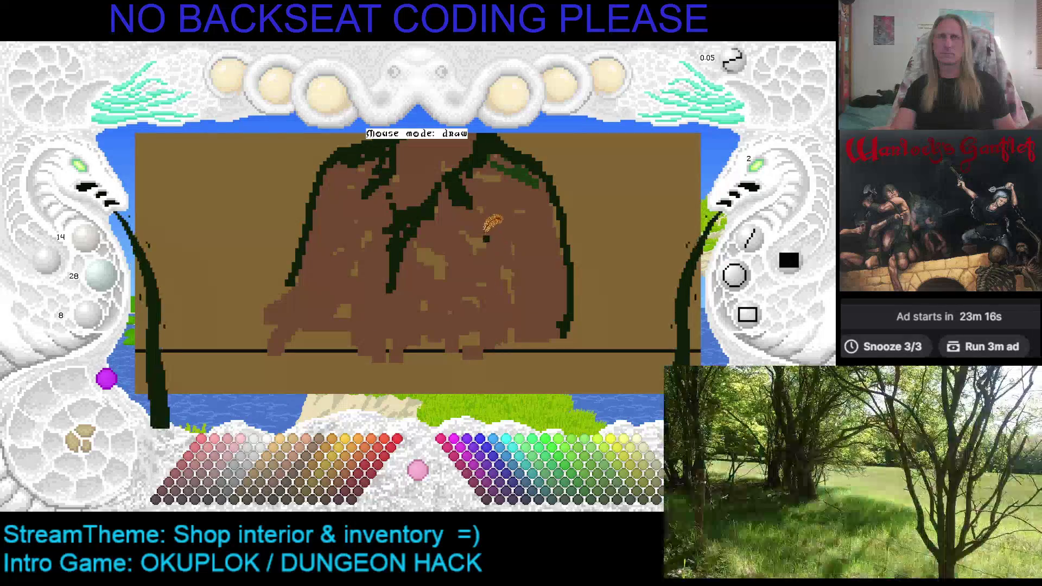
mouse_move(503, 247)
left_mouse_down()
mouse_move(507, 293)
mouse_move(537, 309)
mouse_move(527, 312)
mouse_move(579, 311)
left_mouse_up()
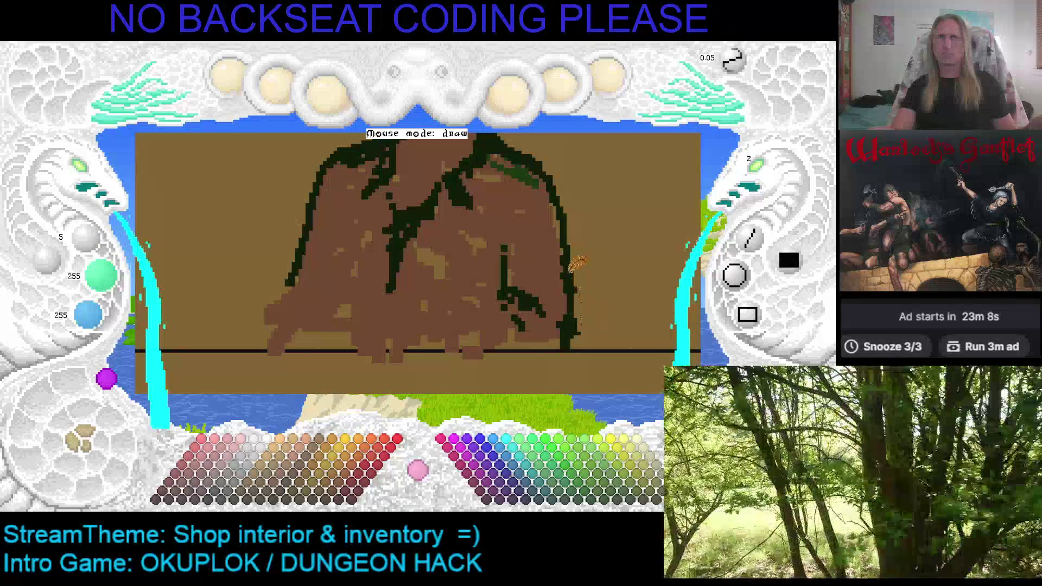
Step: Outline the figure's right and left sides down to the counter line
right_click(571, 277)
mouse_move(570, 308)
left_mouse_down()
mouse_move(531, 350)
mouse_move(559, 334)
left_mouse_up()
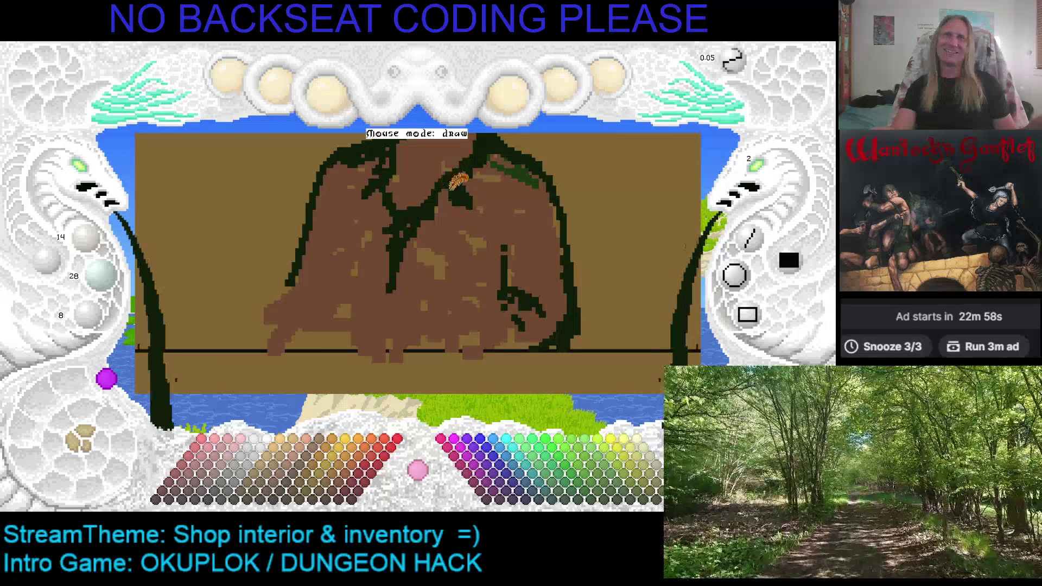
left_click_drag(453, 173, 443, 263)
key("Left")
key("Down")
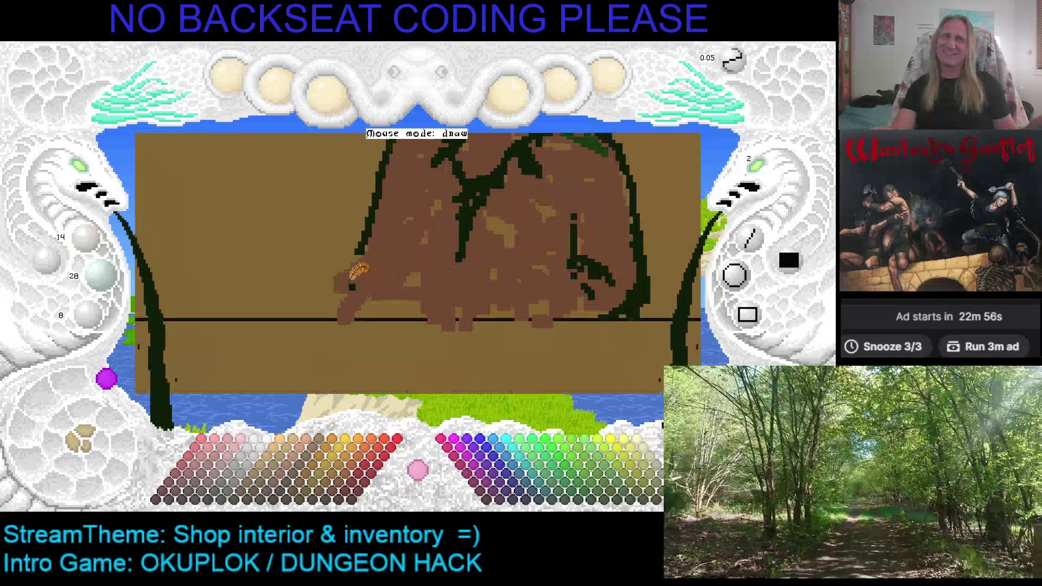
left_click_drag(356, 248, 319, 317)
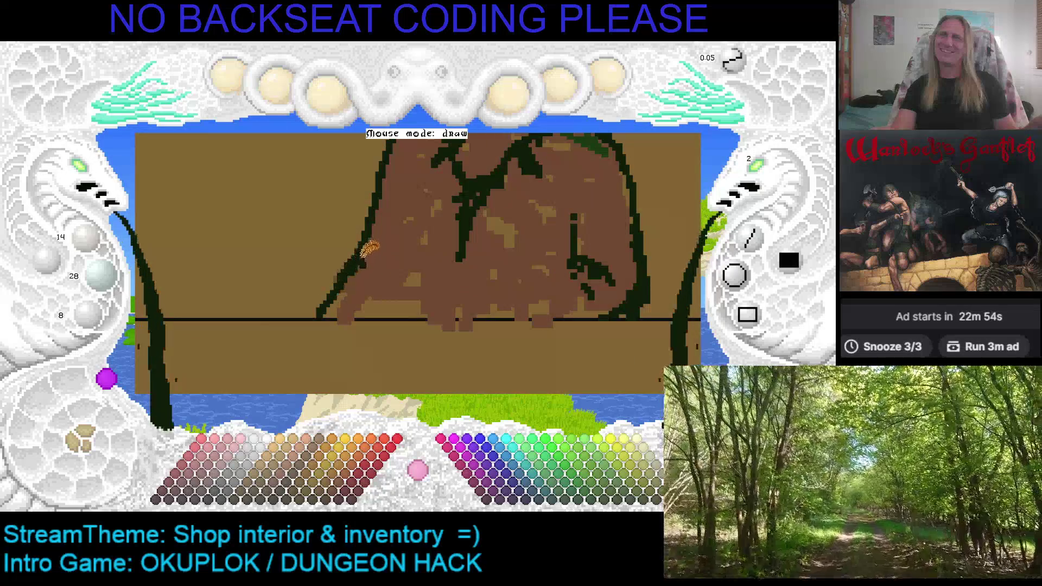
Step: Outline and thicken the jacket's bottom edge in dark green
key("c")
key("c")
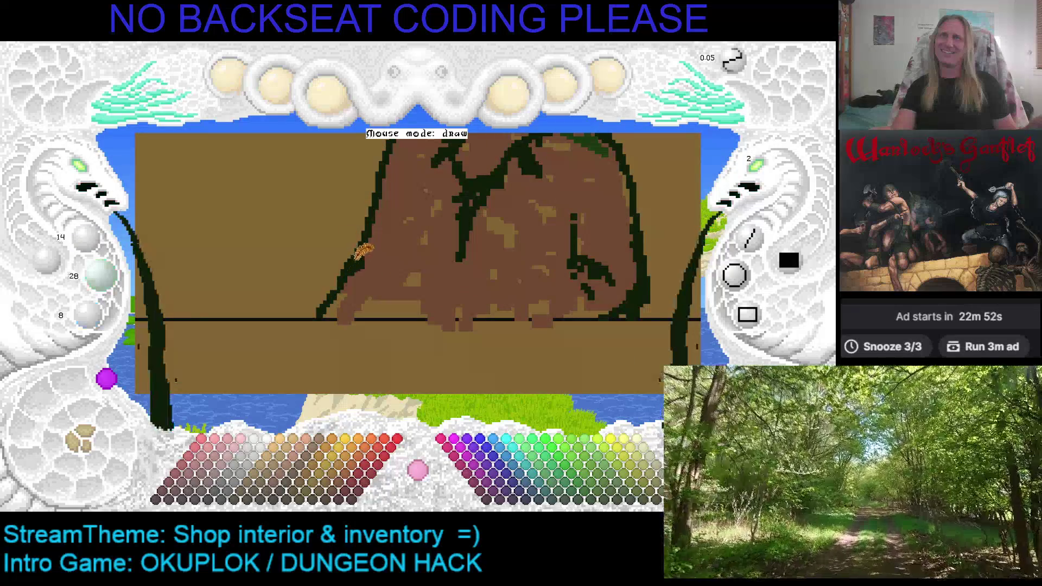
key("Right")
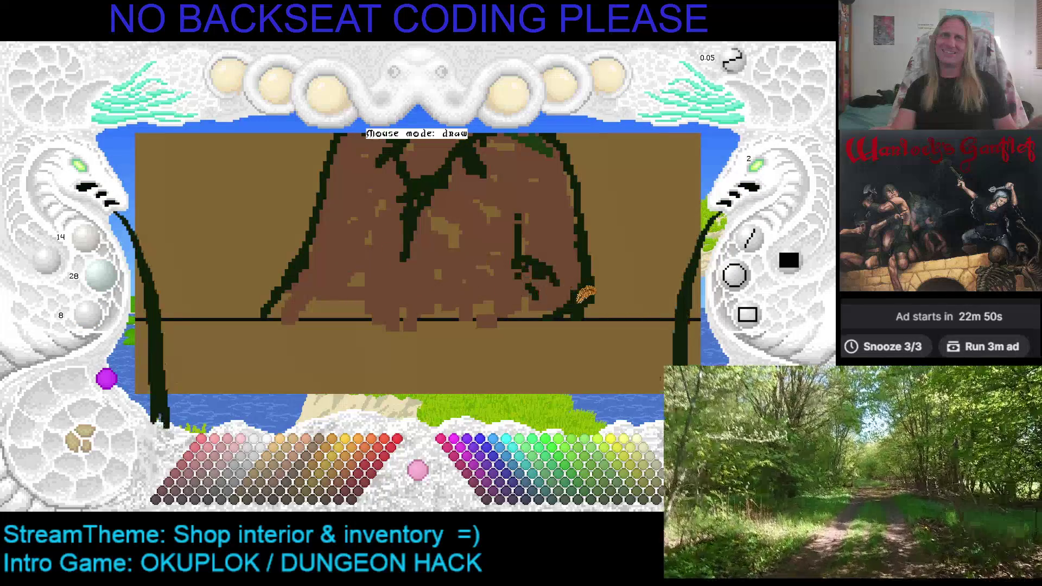
mouse_move(568, 312)
left_mouse_down()
mouse_move(281, 319)
mouse_move(309, 307)
mouse_move(416, 318)
left_mouse_up()
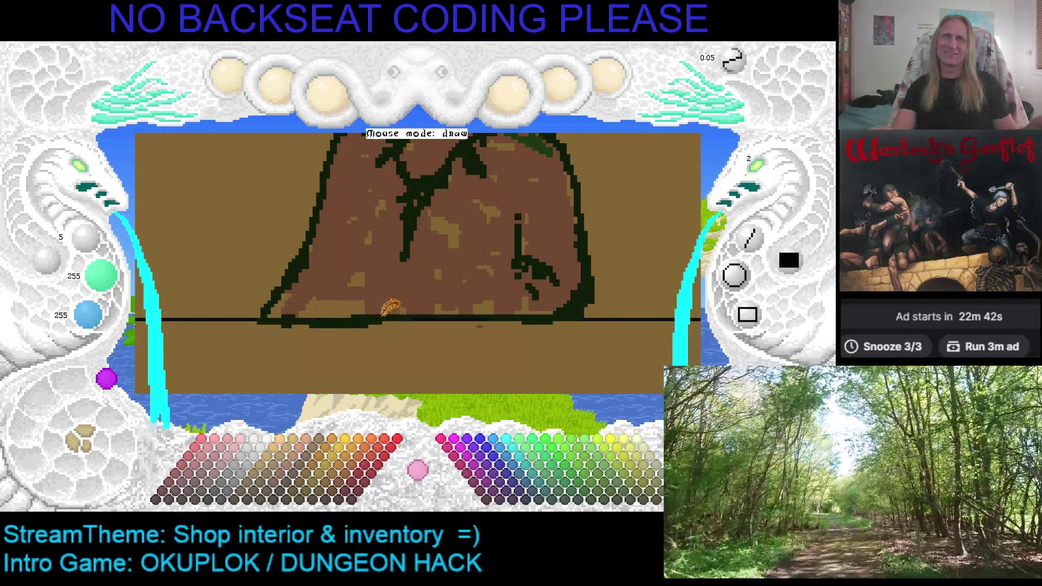
right_click(387, 320)
mouse_move(361, 318)
left_mouse_down()
mouse_move(523, 322)
mouse_move(403, 312)
left_mouse_up()
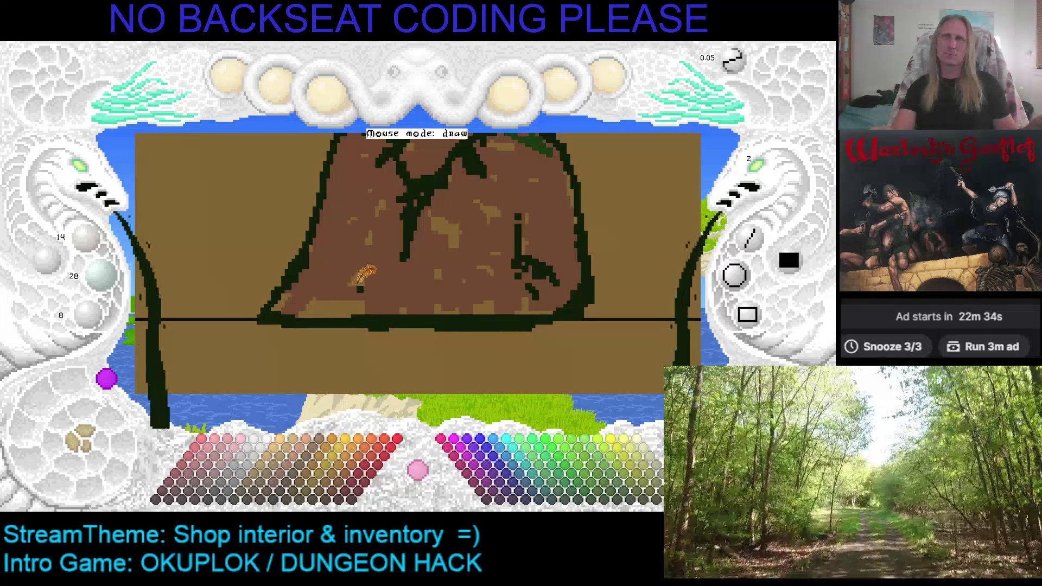
scroll(401, 255, "up", 2)
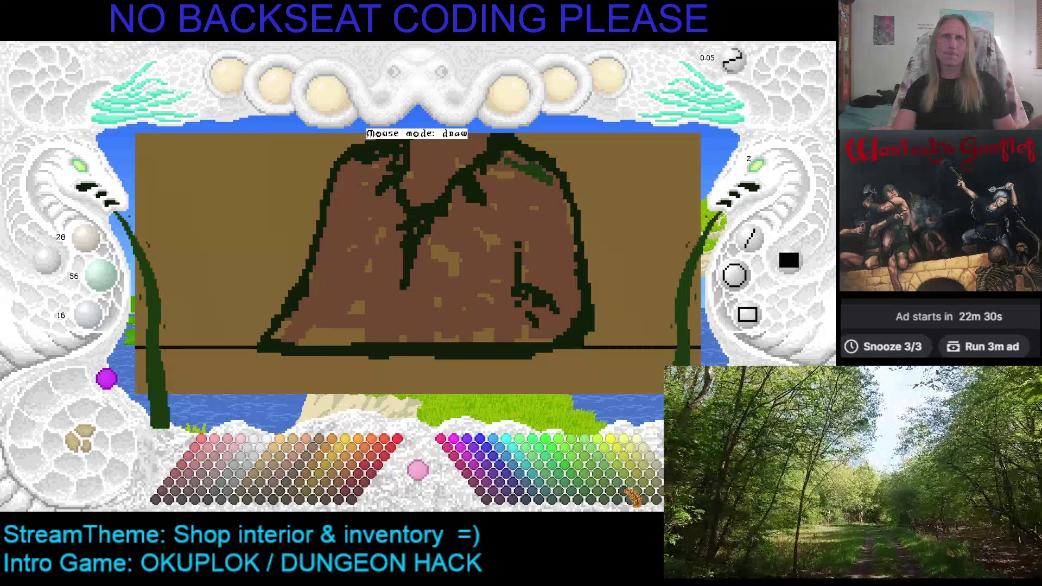
Step: Flood-fill the jacket with green, then refill it with a darker green
left_click(480, 304)
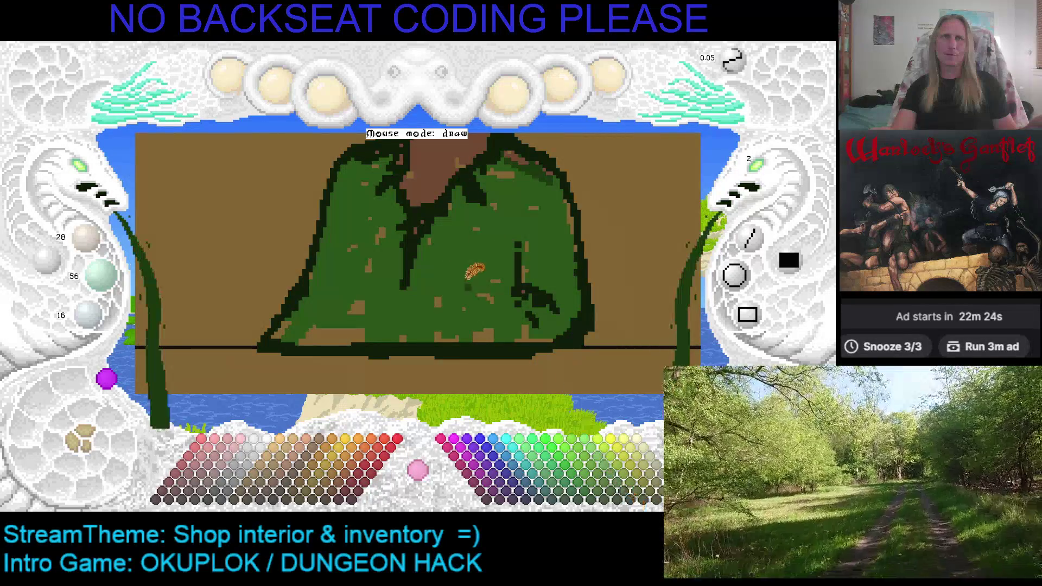
key("Up")
key("Left")
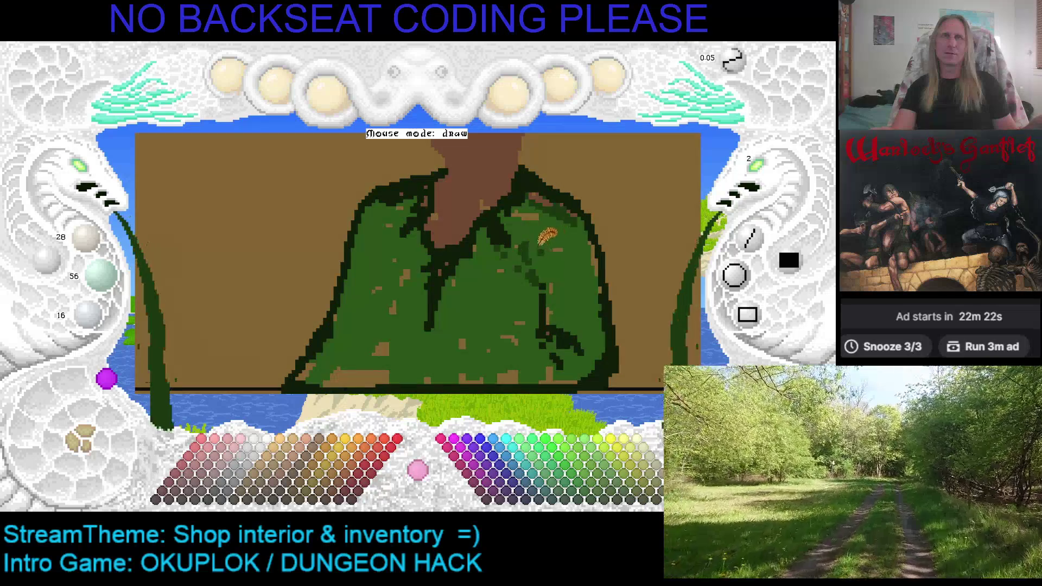
left_click(543, 233)
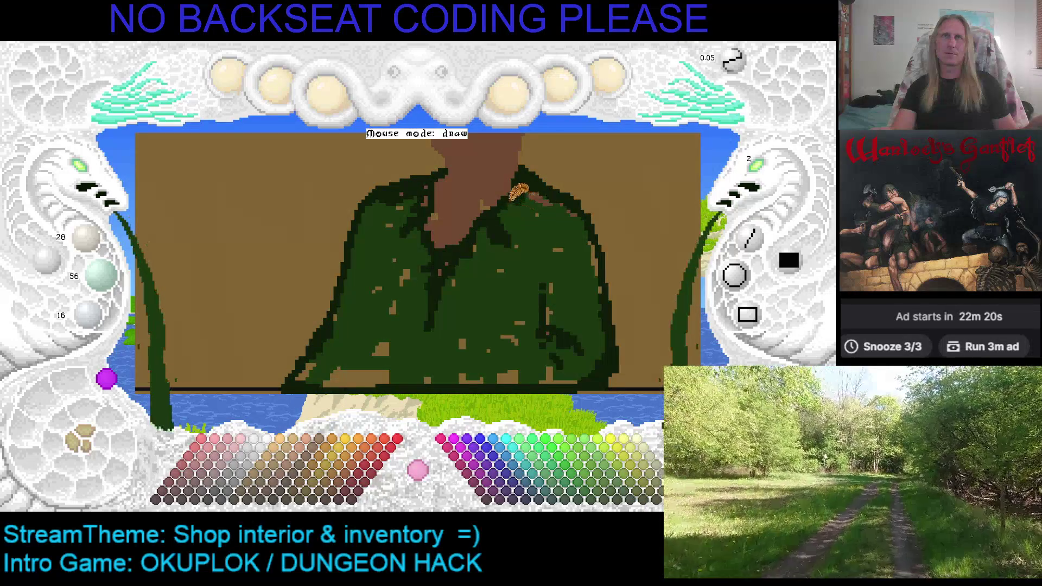
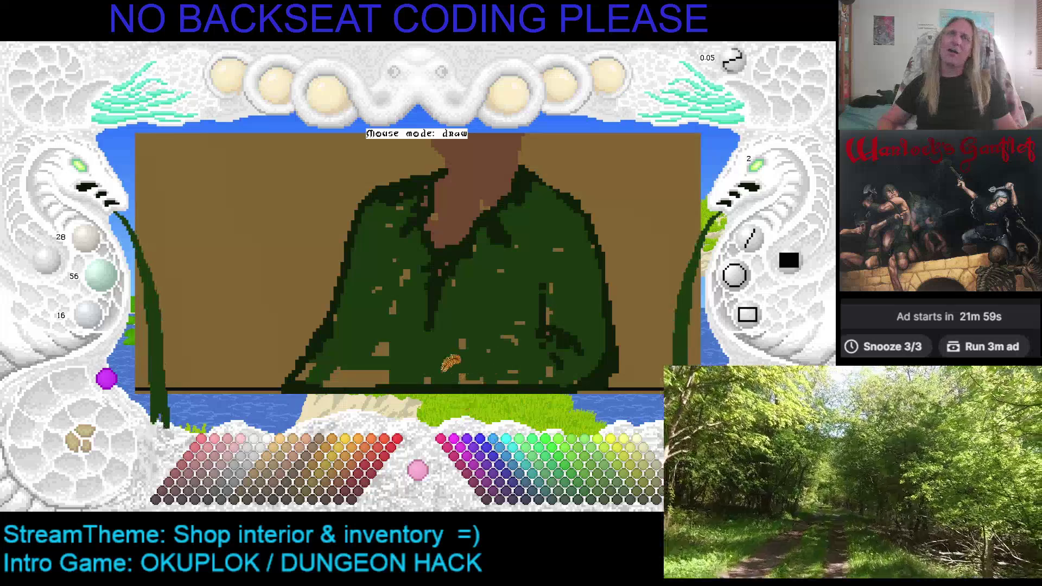
Step: Save the painting with Ctrl+S and pan down to look over the dark green jacket
scroll(469, 326, "down", 3)
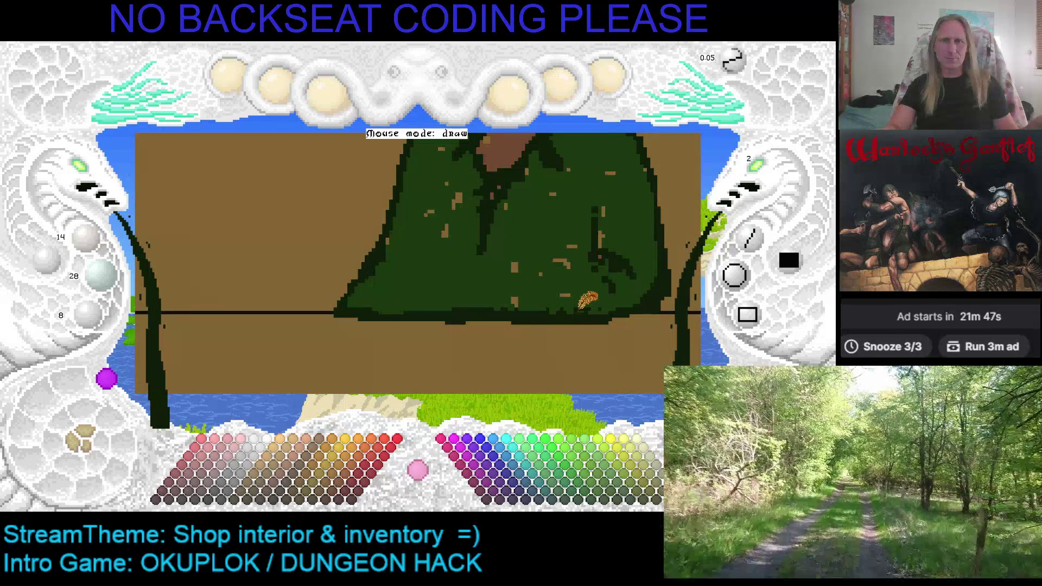
key("ctrl+s")
mouse_move(497, 328)
left_mouse_down()
mouse_move(428, 345)
mouse_move(447, 309)
left_mouse_up()
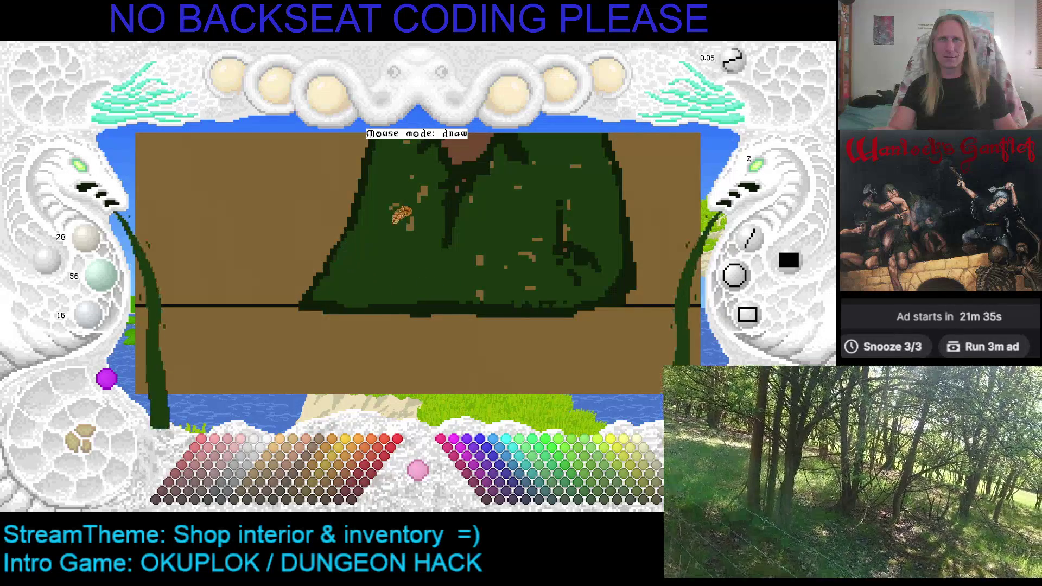
left_click_drag(401, 216, 376, 280)
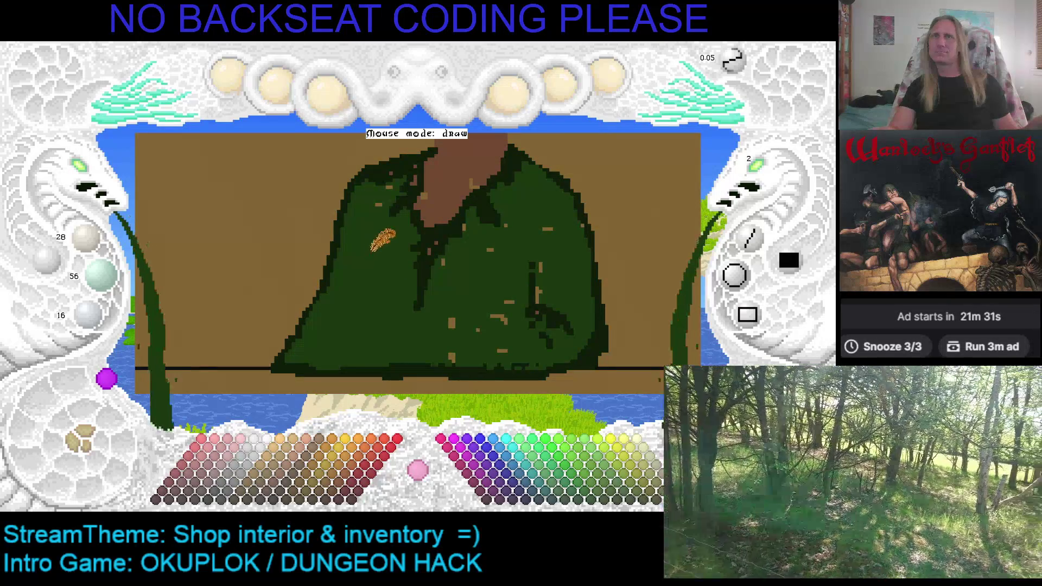
left_click_drag(390, 187, 388, 212)
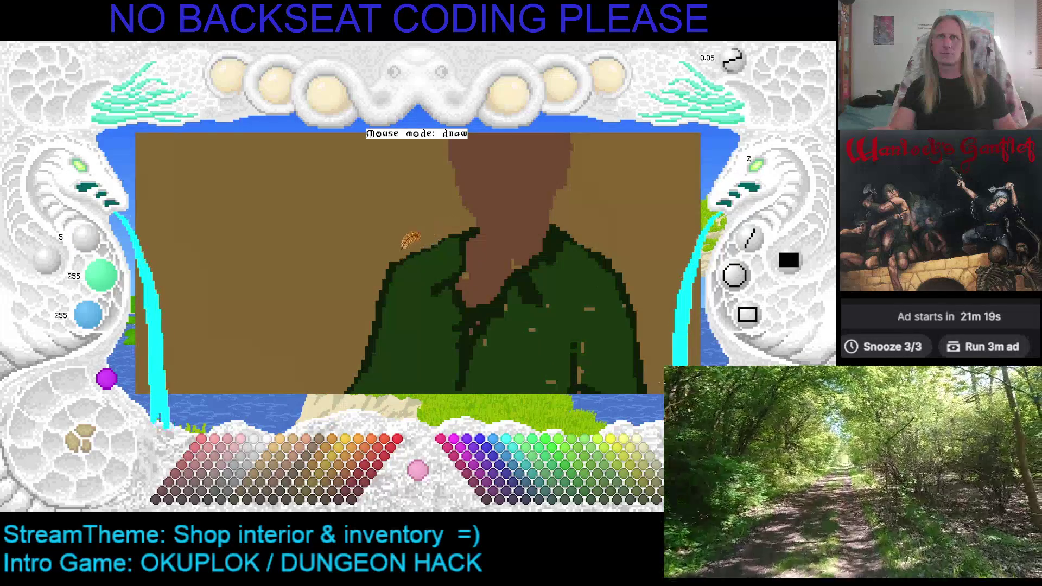
Step: Sample the shirt's dark green and paint a darker fold line down the coat at brush size 2
right_click(446, 276)
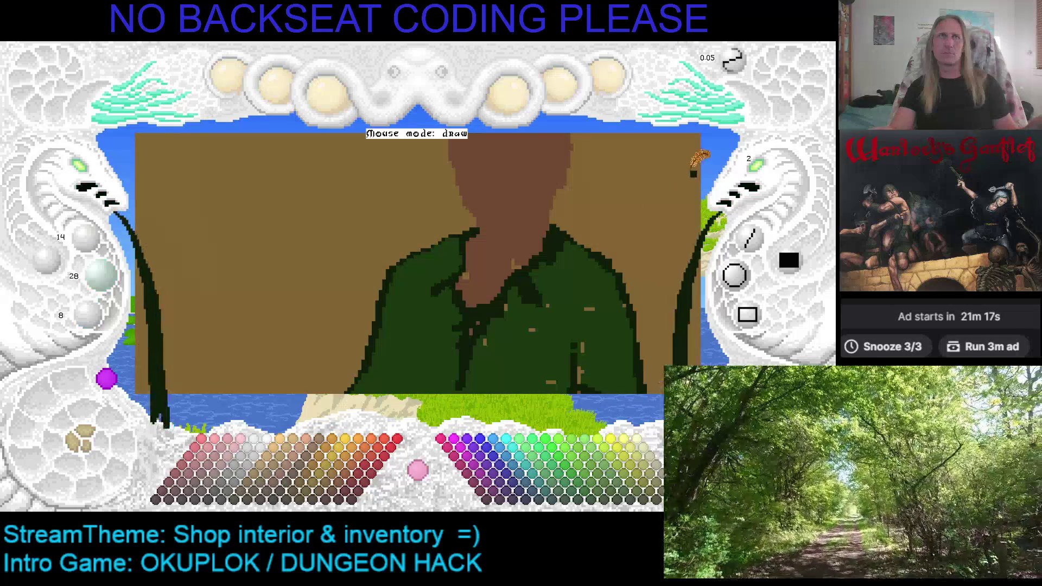
left_click(766, 186)
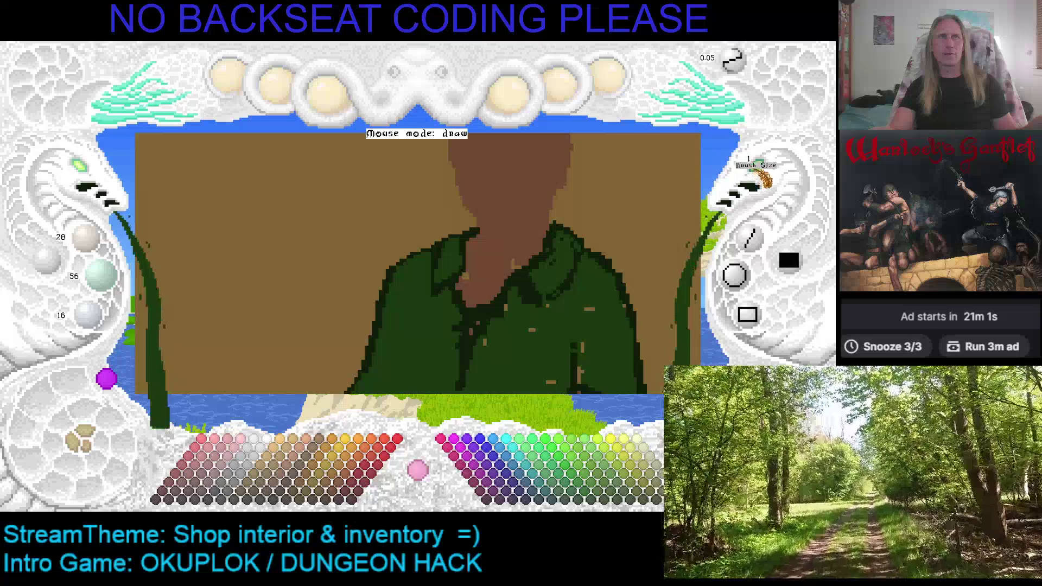
left_click(755, 164)
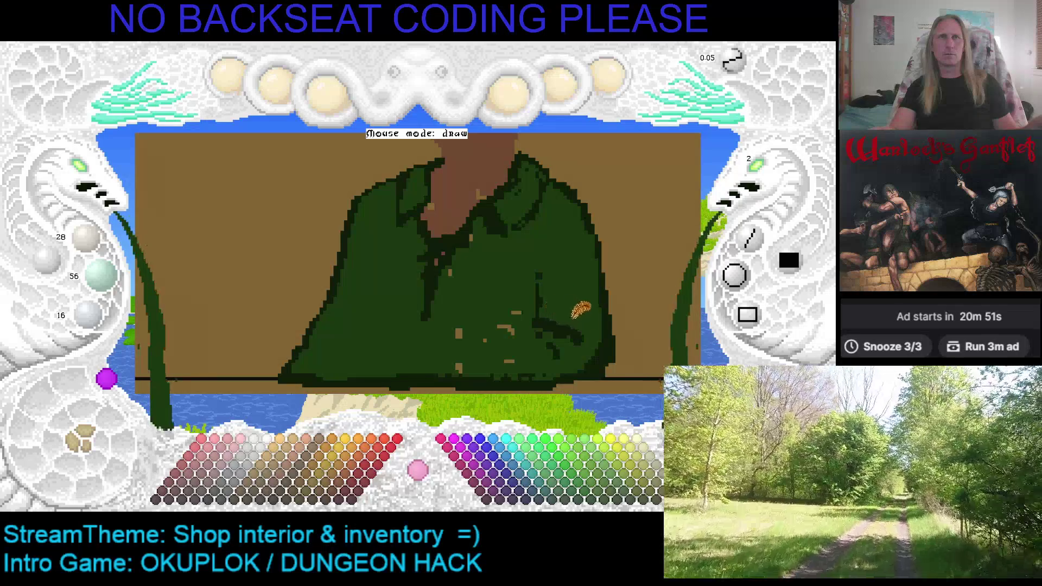
scroll(544, 294, "down", 1)
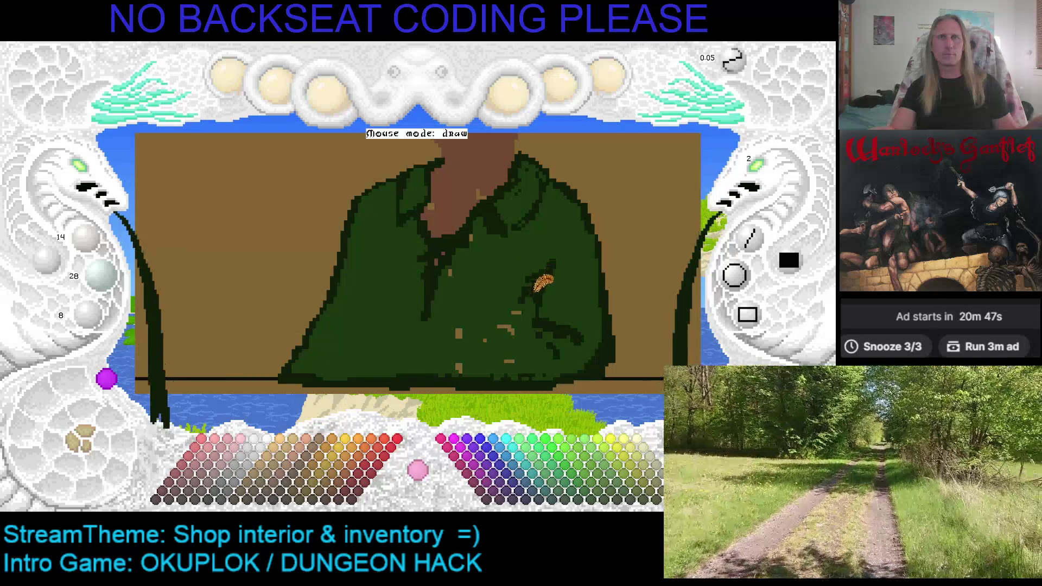
mouse_move(524, 307)
left_mouse_down()
mouse_move(508, 356)
mouse_move(524, 311)
mouse_move(507, 334)
mouse_move(537, 316)
mouse_move(485, 342)
mouse_move(553, 341)
mouse_move(485, 353)
mouse_move(537, 319)
mouse_move(525, 341)
left_mouse_up()
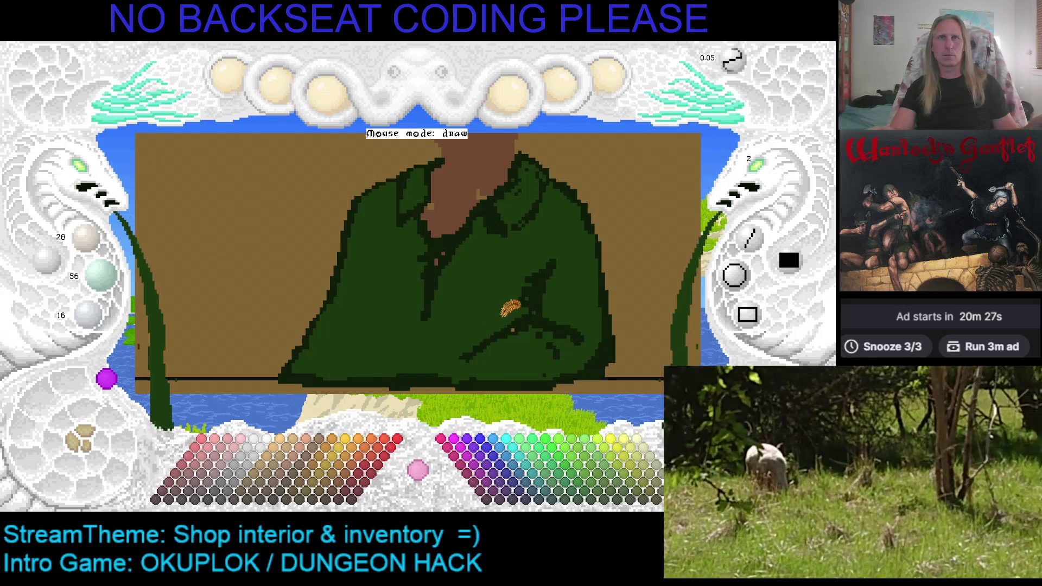
right_click(495, 300)
scroll(502, 292, "up", 2)
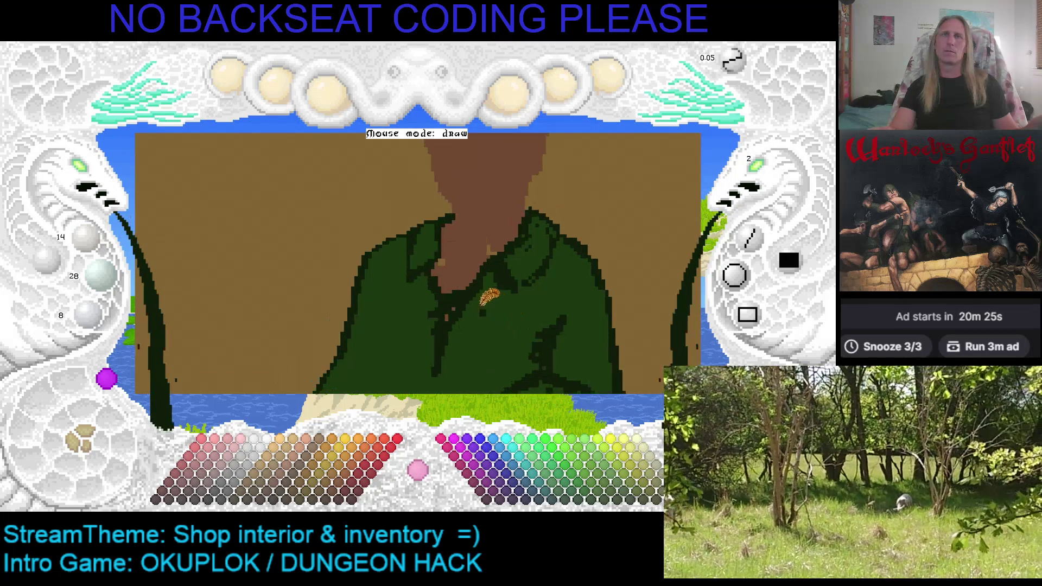
left_click(765, 174)
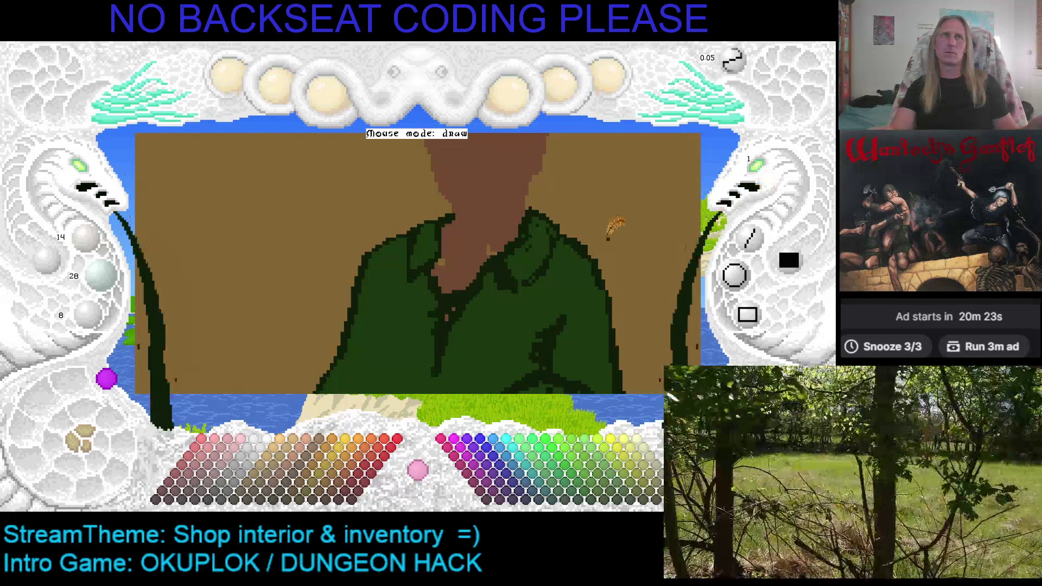
Step: Fill the neck opening with the head's brown and pick an orange skin tone
right_click(465, 262)
mouse_move(443, 291)
left_mouse_down()
mouse_move(446, 282)
mouse_move(449, 308)
mouse_move(455, 283)
left_mouse_up()
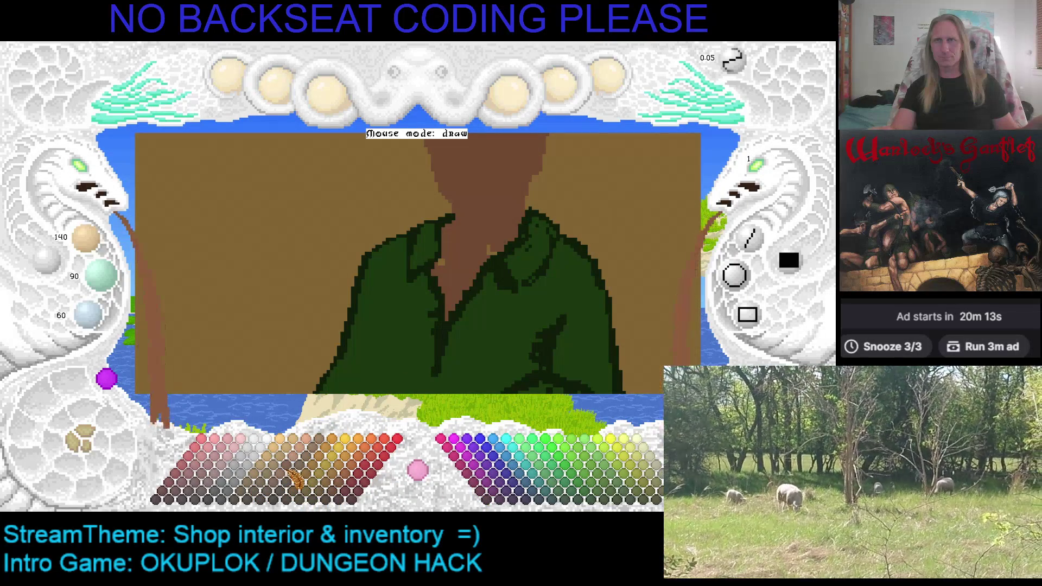
left_click(307, 442)
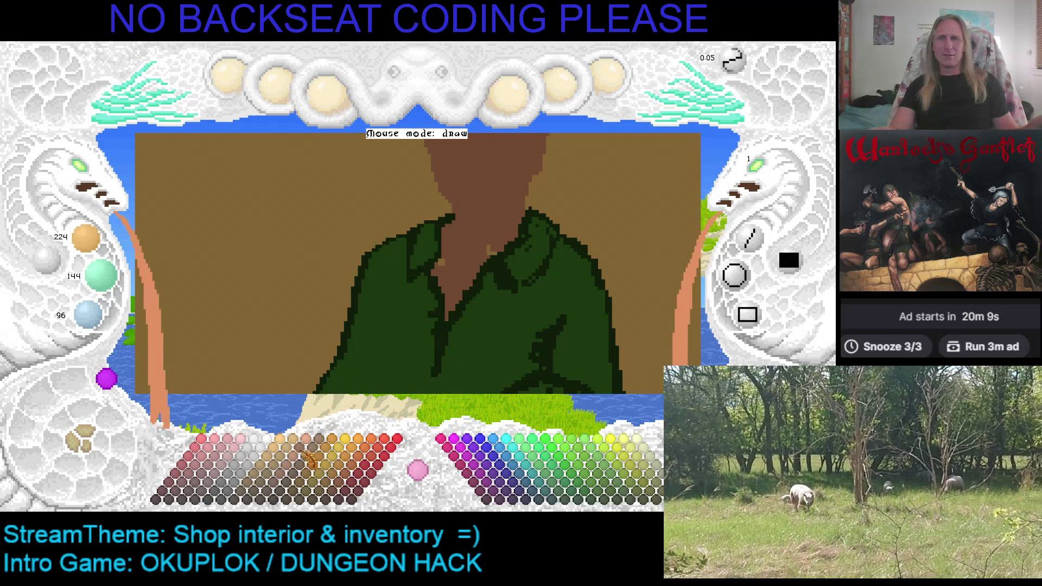
Step: Try several pink, tan and brown swatches before settling on a light orange highlight tone
left_click(243, 449)
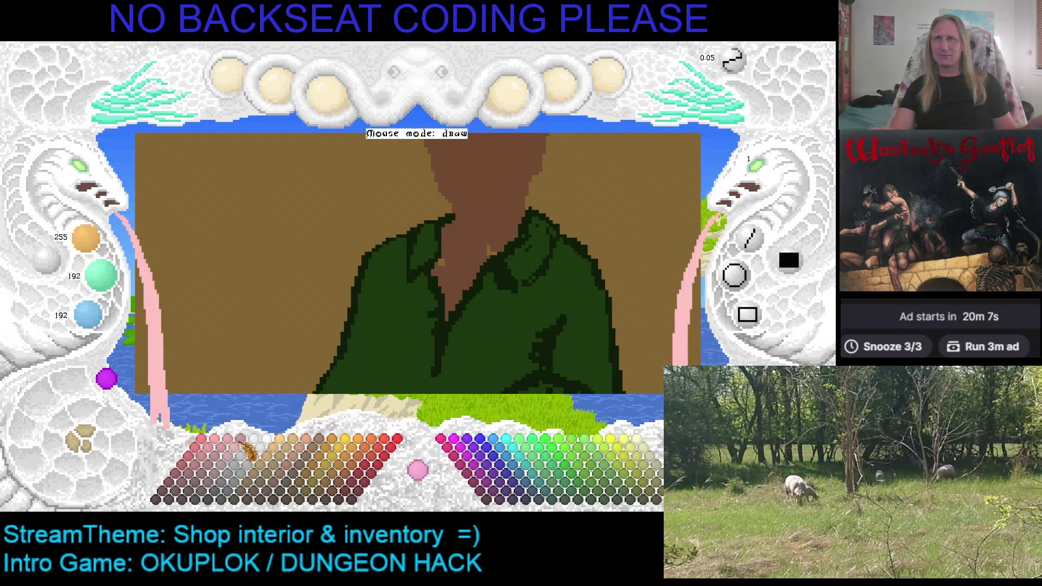
left_click(234, 459)
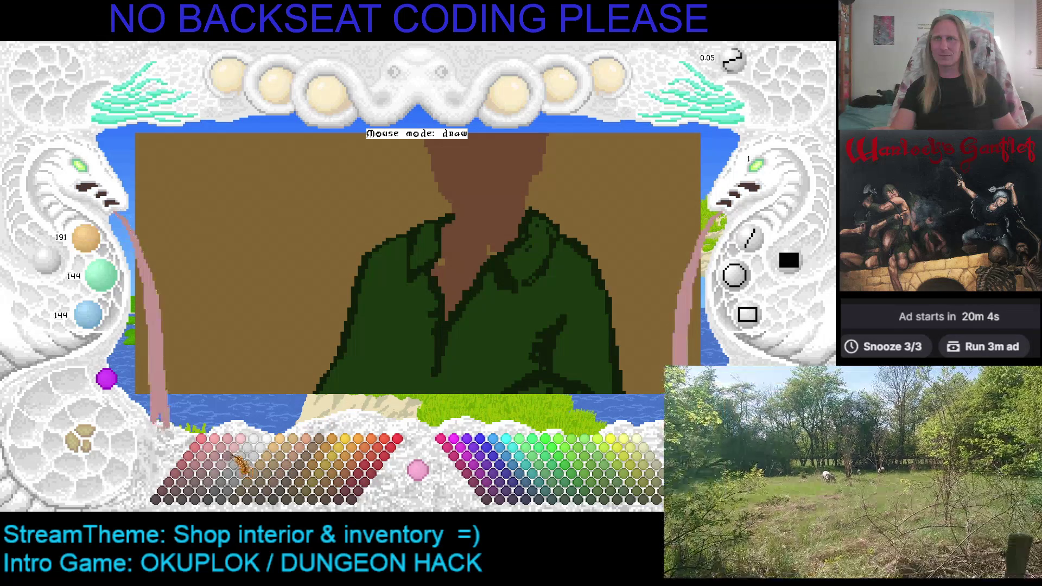
left_click(235, 459)
left_click(285, 460)
left_click(292, 461)
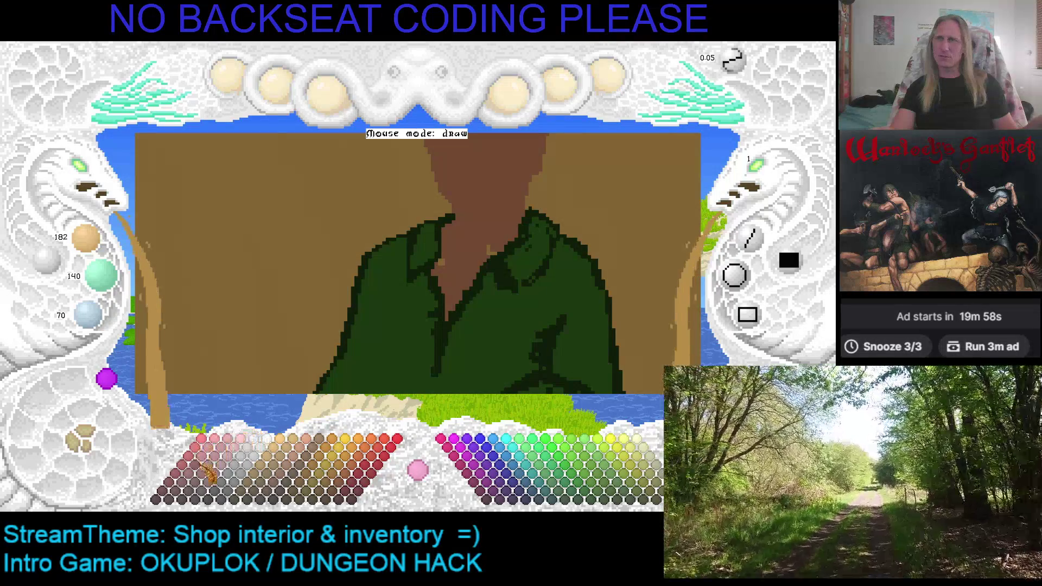
left_click(217, 467)
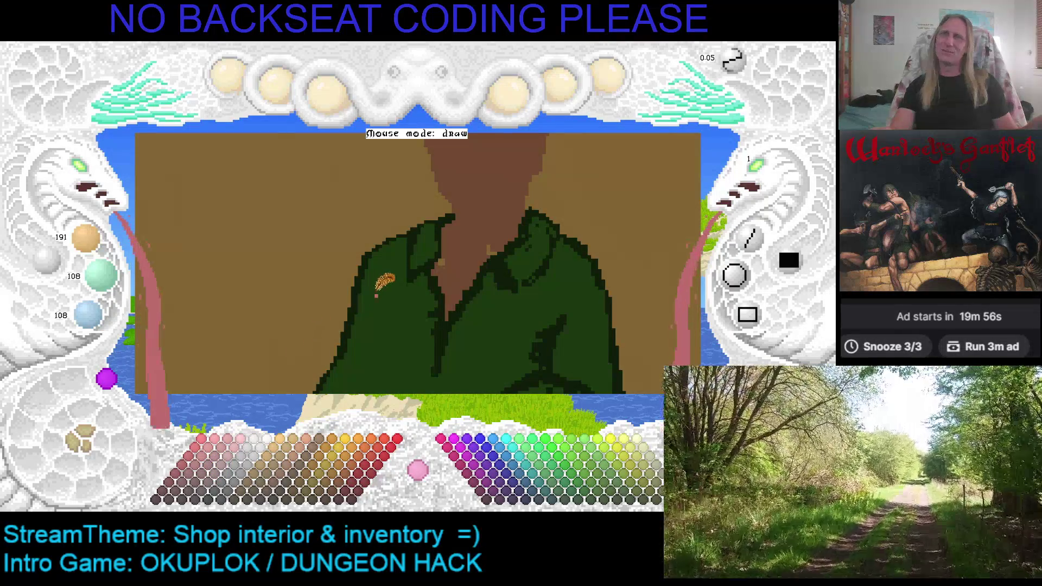
scroll(320, 341, "down", 1)
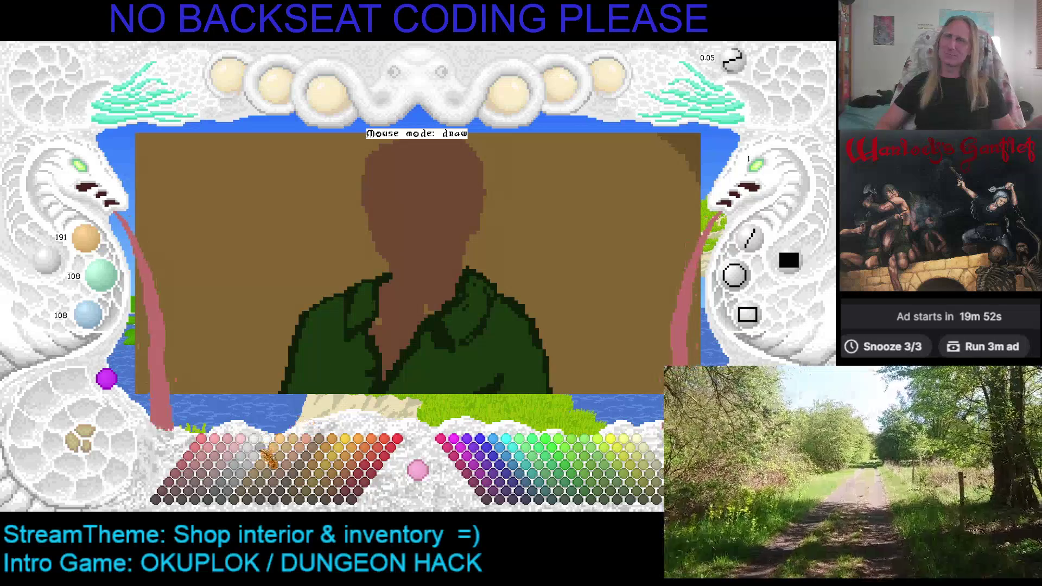
left_click(289, 462)
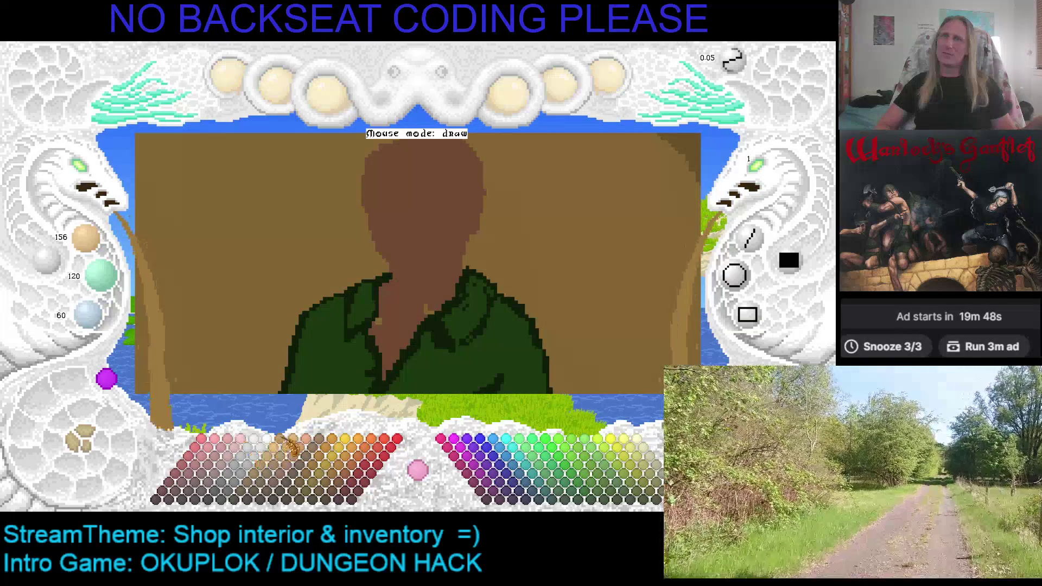
left_click(286, 457)
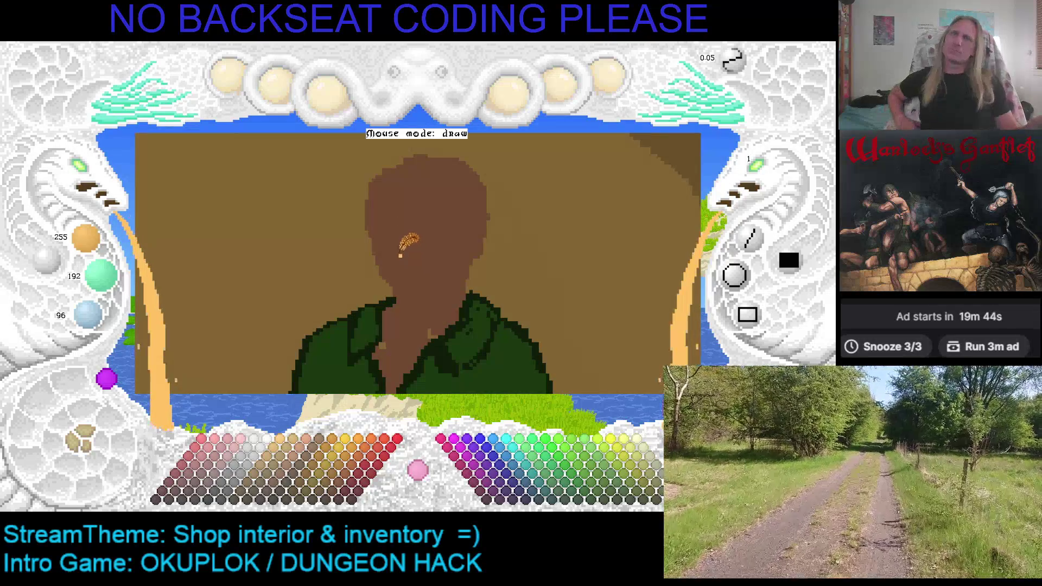
Step: Sketch a trial light orange curve on the face, then cover it with the head's brown
mouse_move(376, 203)
left_mouse_down()
mouse_move(401, 259)
mouse_move(432, 243)
left_mouse_up()
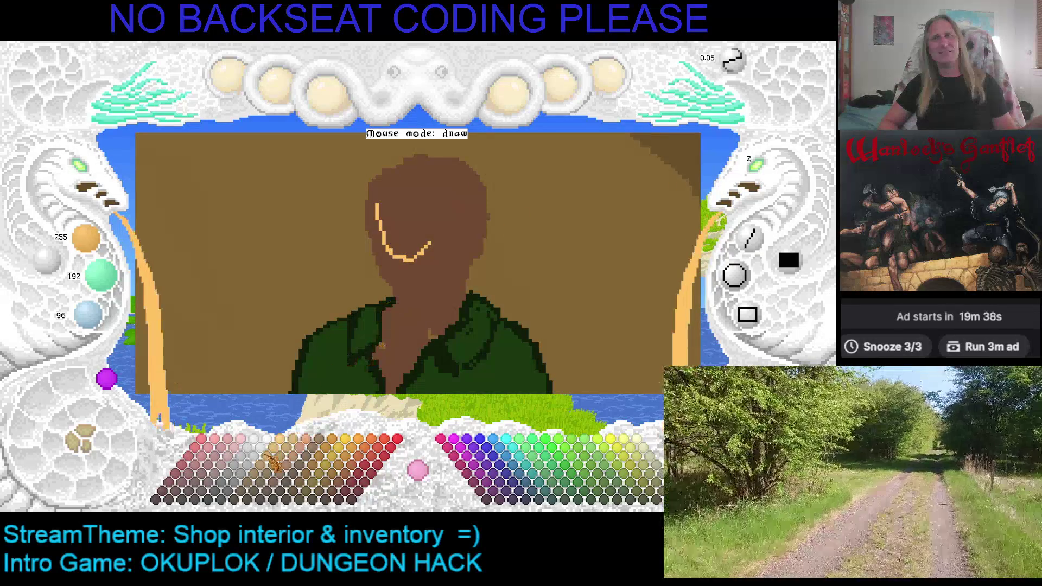
left_click(266, 482)
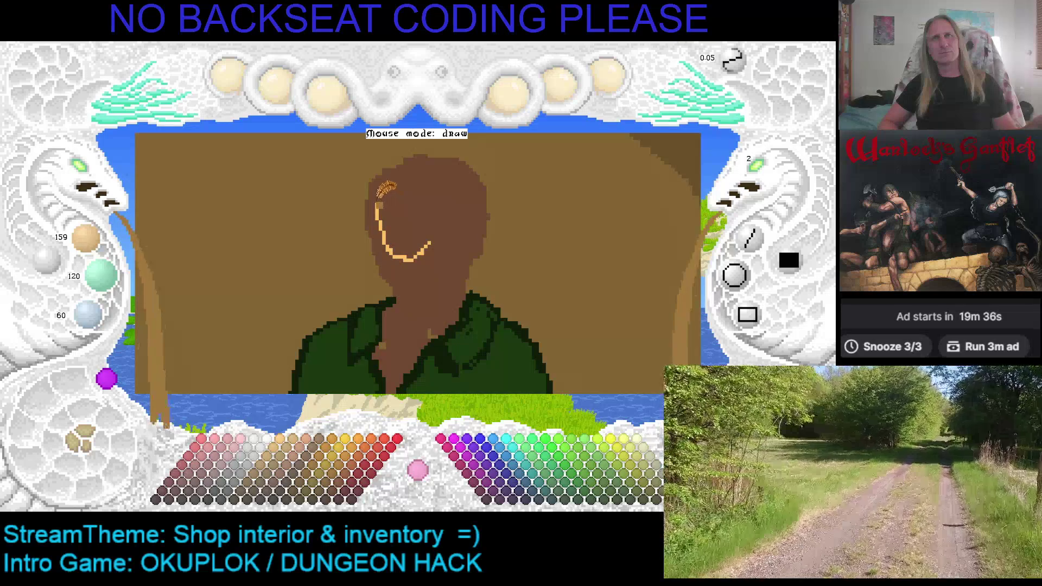
right_click(379, 198)
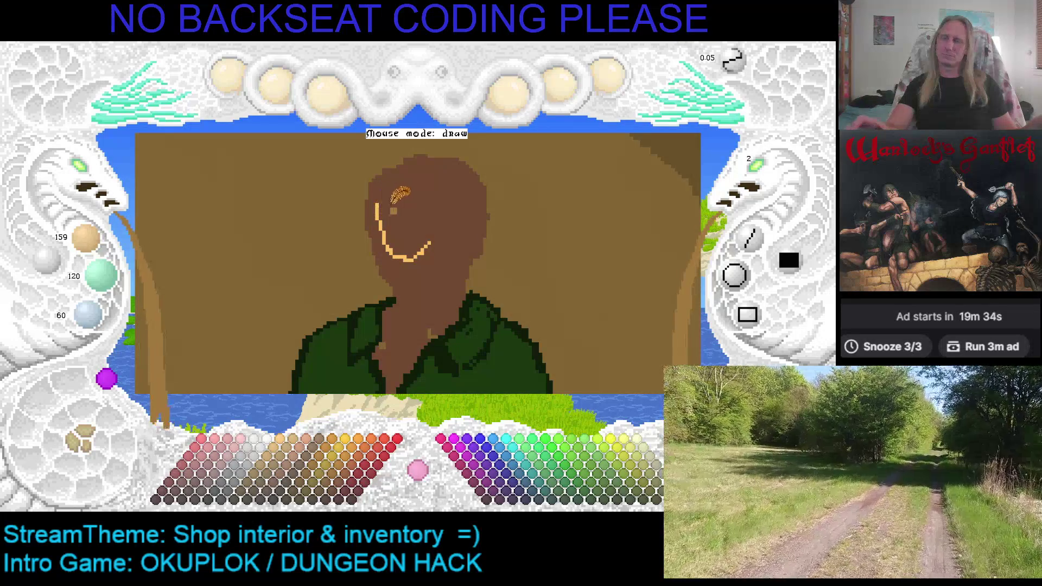
mouse_move(379, 199)
left_mouse_down()
mouse_move(402, 248)
mouse_move(435, 239)
mouse_move(407, 244)
mouse_move(379, 203)
left_mouse_up()
left_click(389, 250)
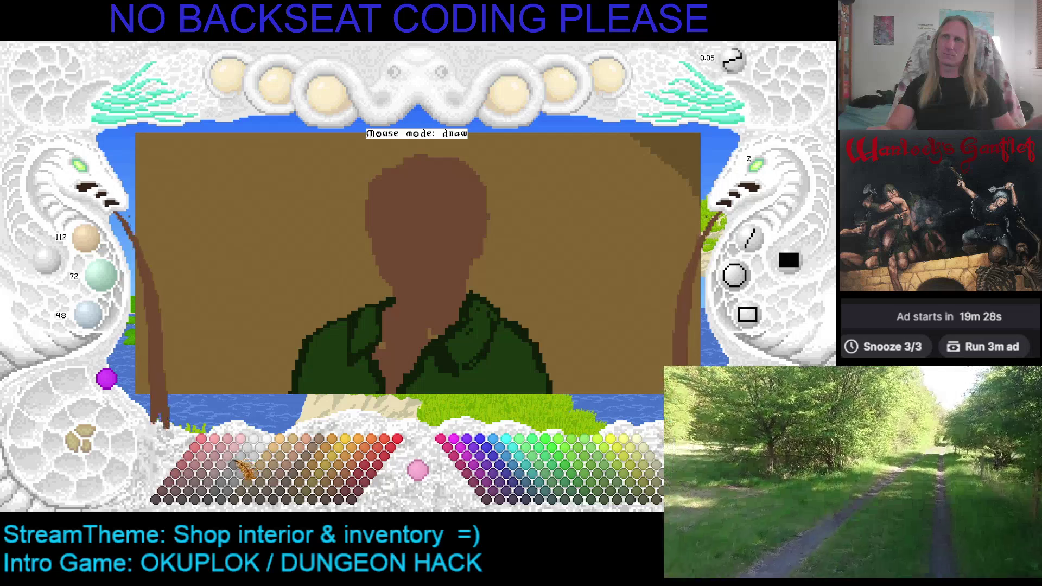
Step: Paint a small mauve lip shape on the head and switch to dusky pink 191/108/108
left_click(223, 490)
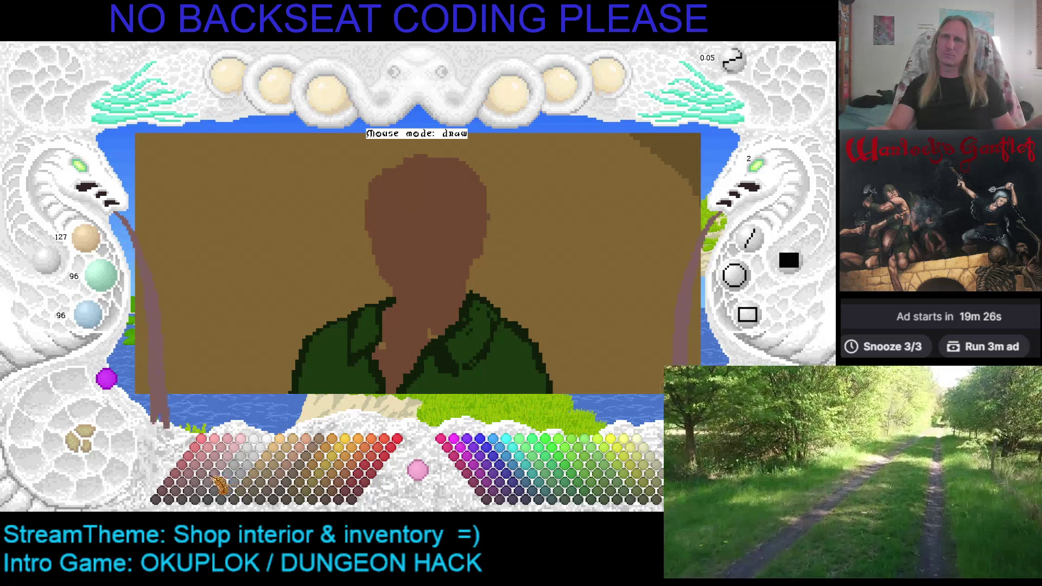
left_click(222, 476)
left_click_drag(415, 211, 441, 203)
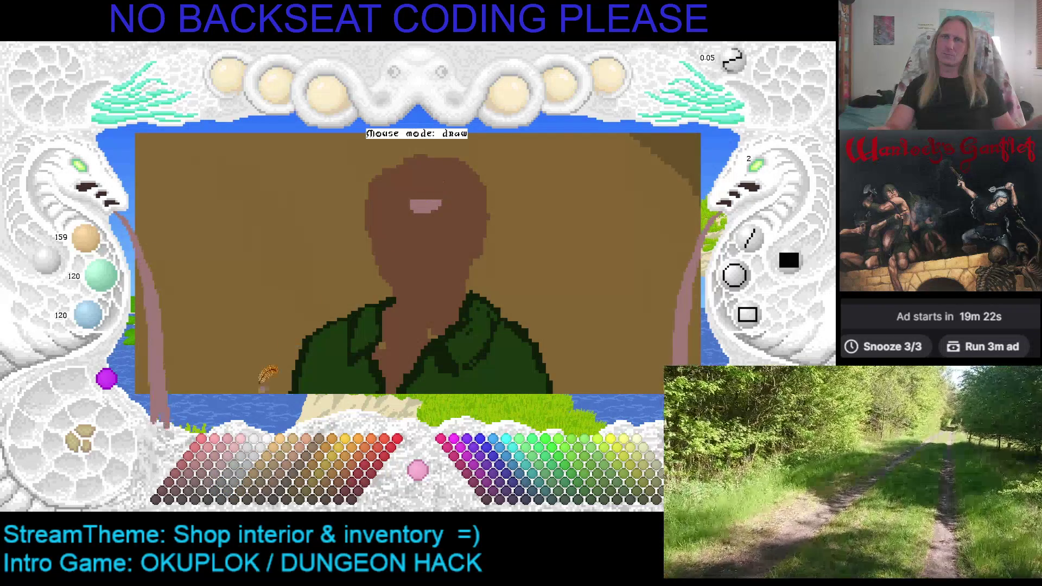
left_click(233, 467)
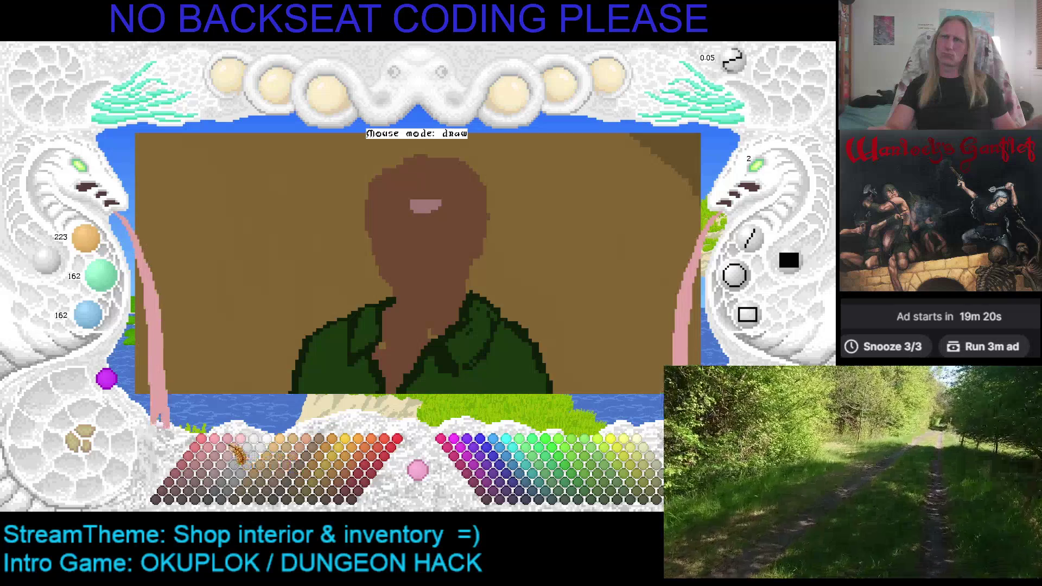
left_click(225, 447)
left_click(216, 466)
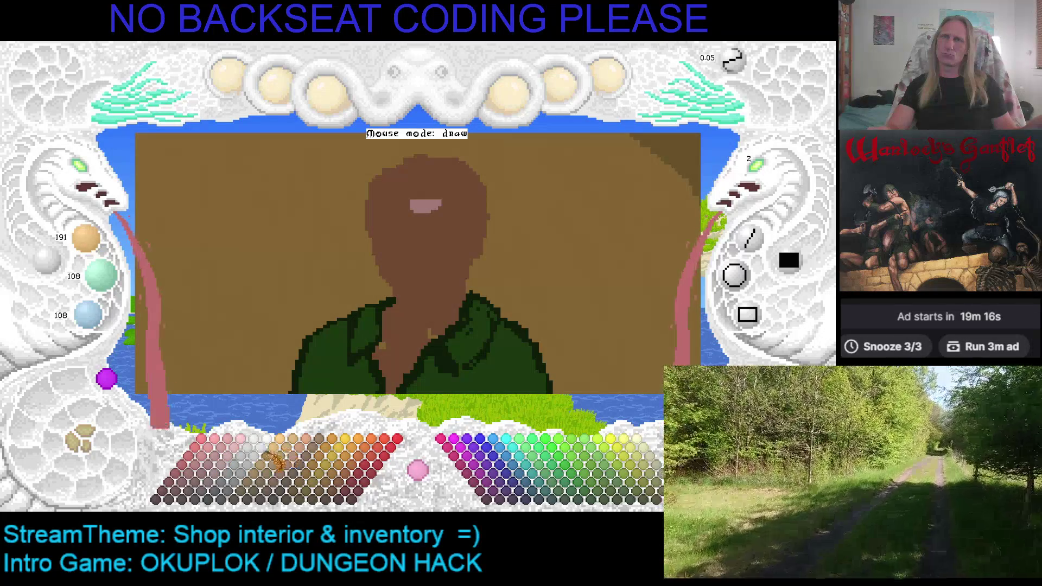
Step: Paint tan over the pink lip and lay a darker brown stroke across the lower face
left_click_drag(410, 200, 430, 201)
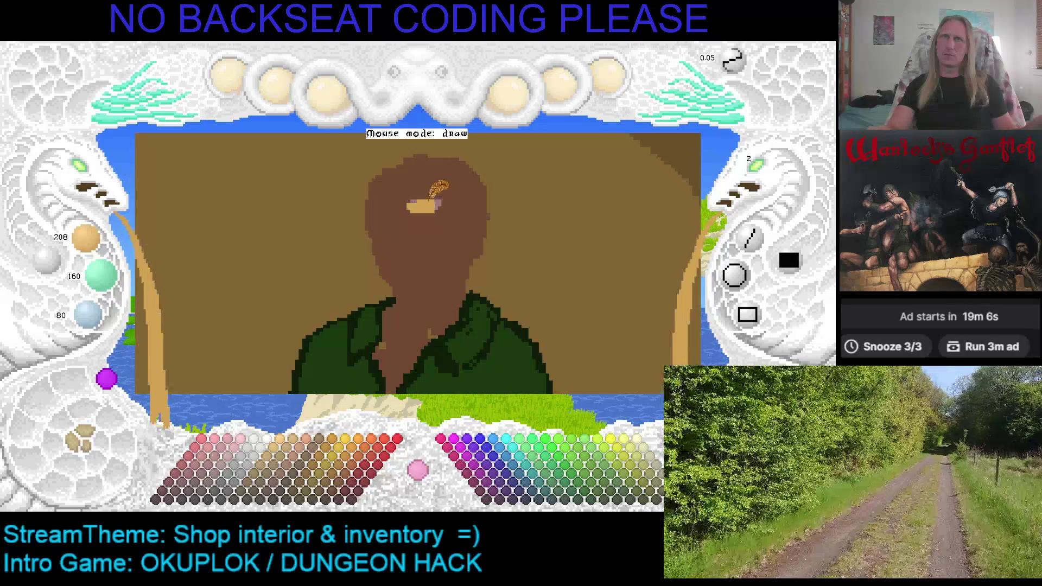
left_click(272, 489)
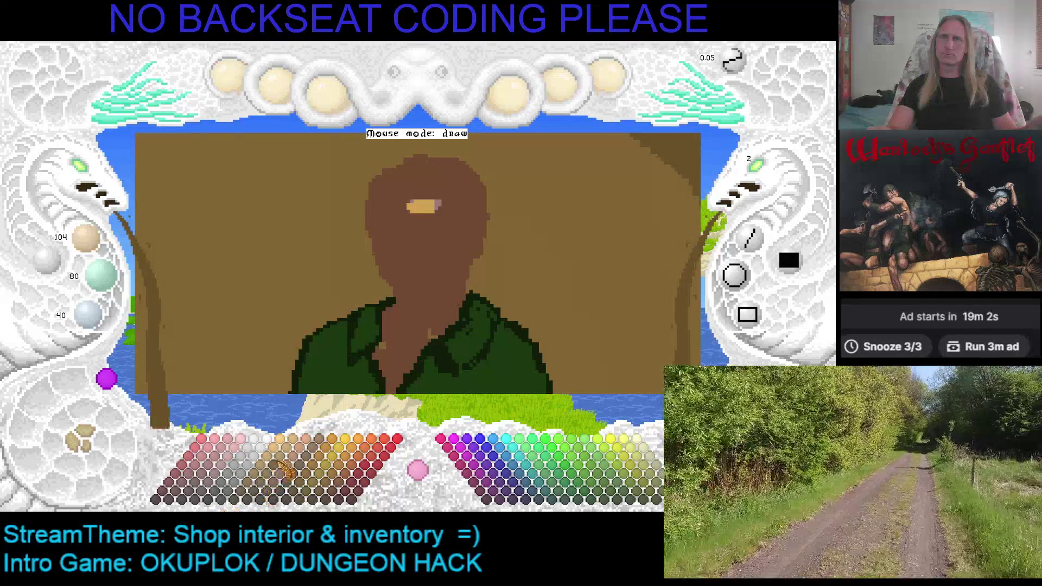
left_click(265, 483)
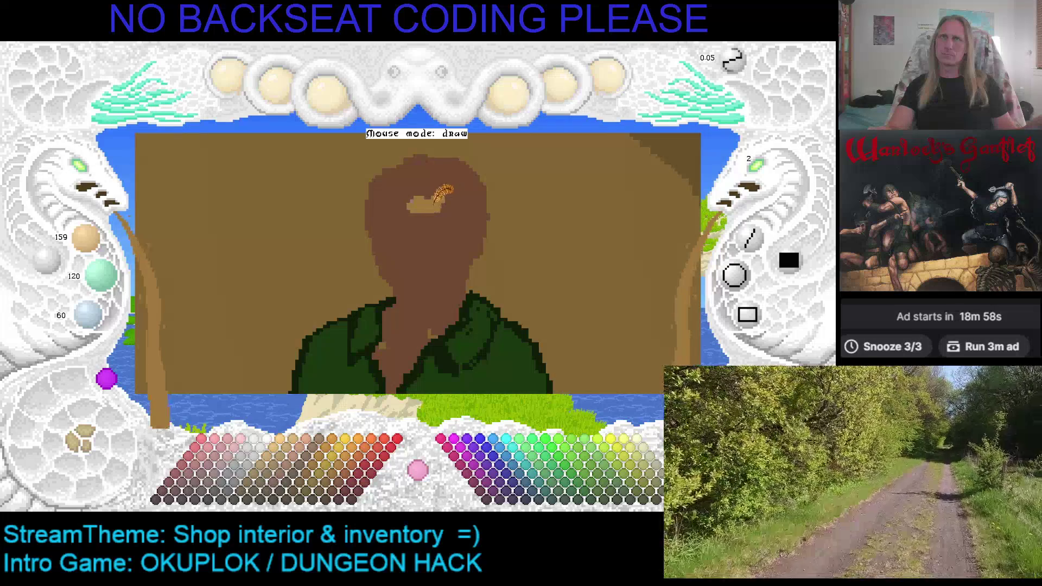
left_click_drag(411, 202, 406, 205)
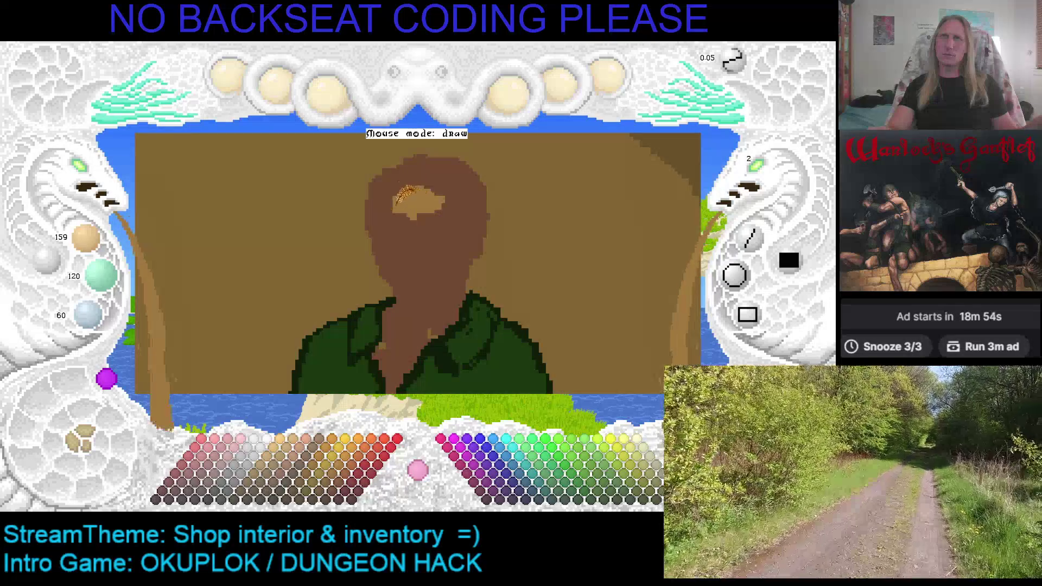
left_click(260, 485)
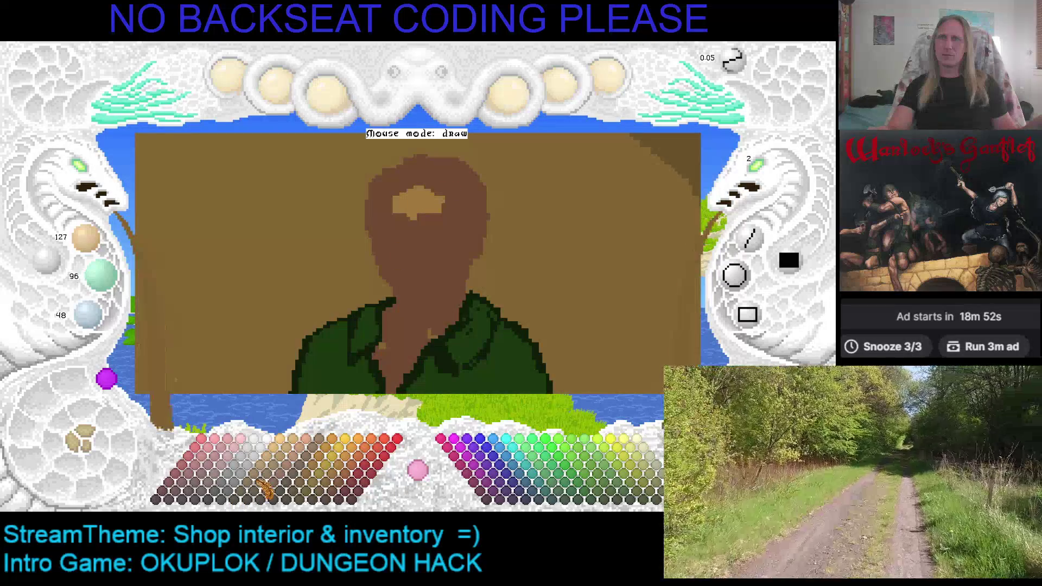
mouse_move(438, 220)
left_mouse_down()
mouse_move(388, 209)
mouse_move(392, 220)
left_mouse_up()
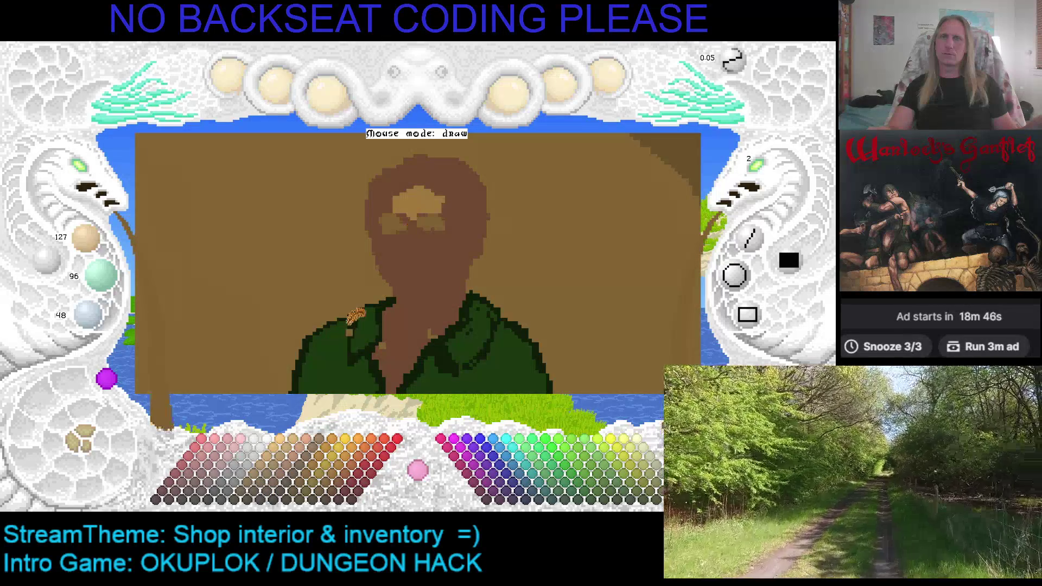
Step: Paint a very dark brown eye patch, zoom in, and add a dark shadow under the chin
left_click(252, 502)
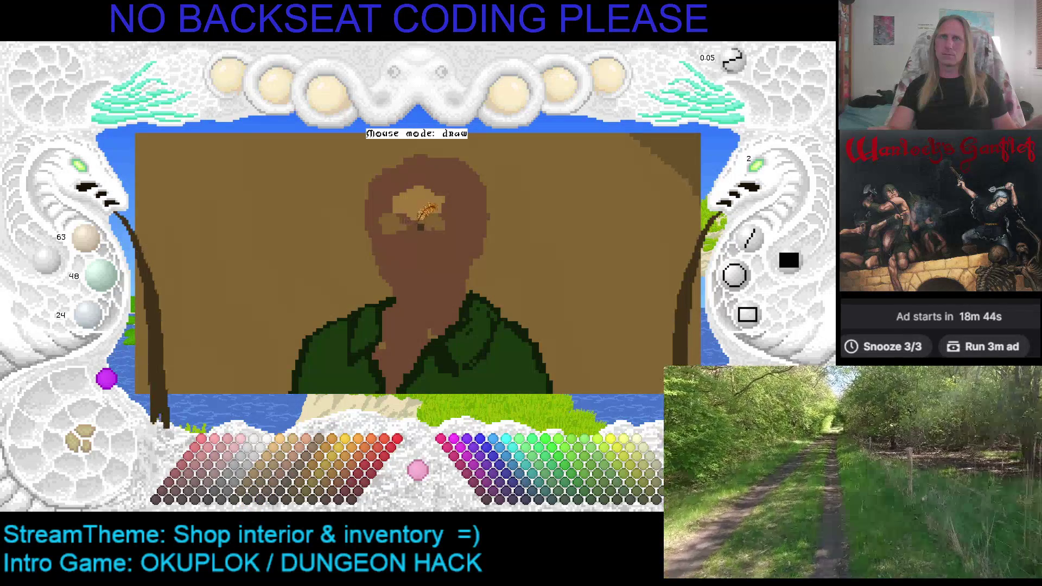
mouse_move(430, 218)
left_mouse_down()
mouse_move(391, 215)
mouse_move(420, 208)
left_mouse_up()
right_click(407, 202)
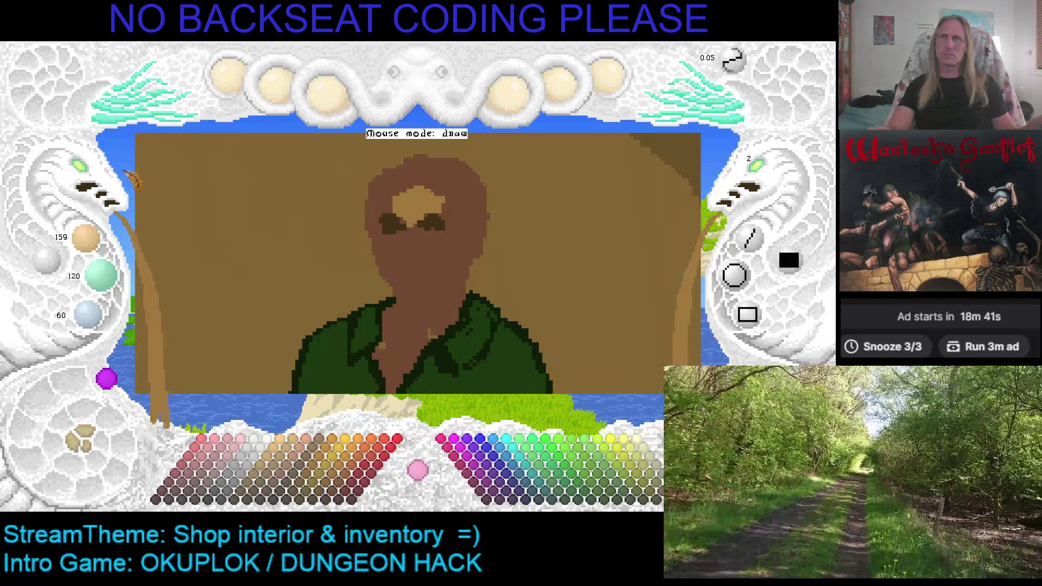
left_click(91, 169)
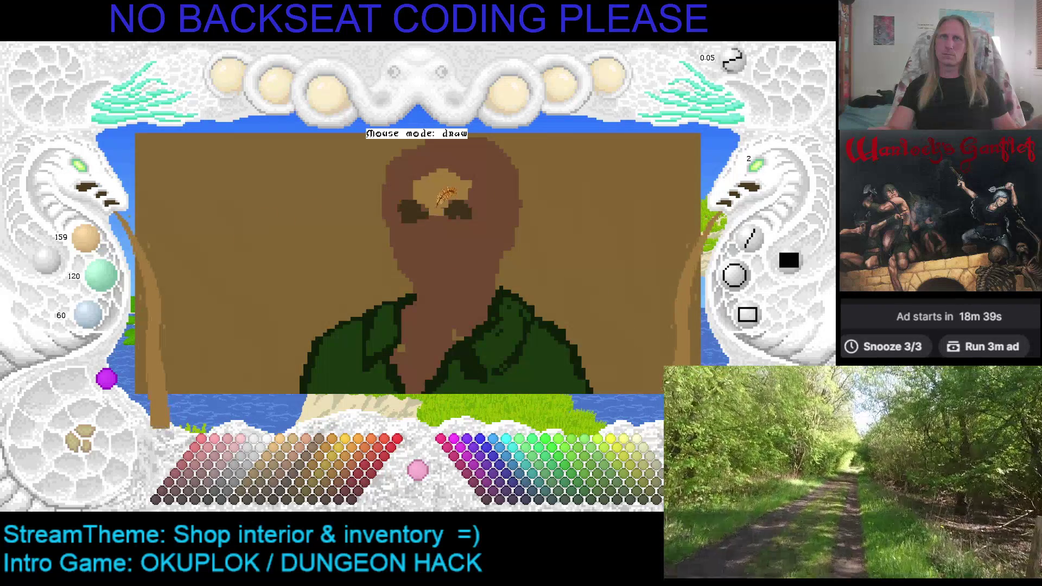
right_click(456, 209)
mouse_move(488, 268)
left_mouse_down()
mouse_move(455, 281)
mouse_move(467, 270)
mouse_move(442, 293)
mouse_move(473, 273)
mouse_move(421, 278)
mouse_move(440, 274)
left_mouse_up()
Step: Paint a light tan nose bridge, darken the nose underside, add a dark mouth line, then undo once
right_click(444, 185)
left_click_drag(434, 201, 435, 237)
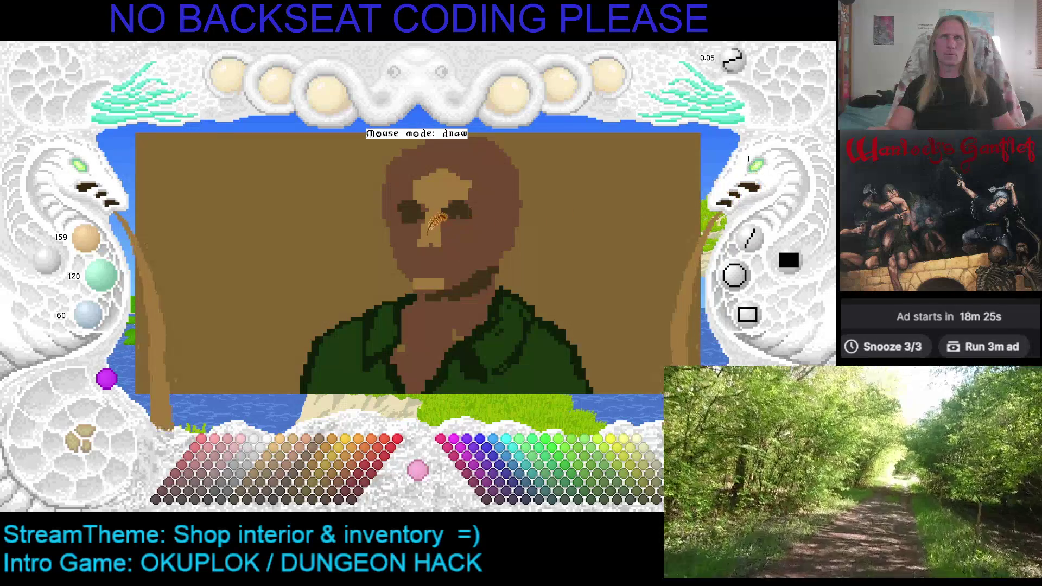
right_click(454, 206)
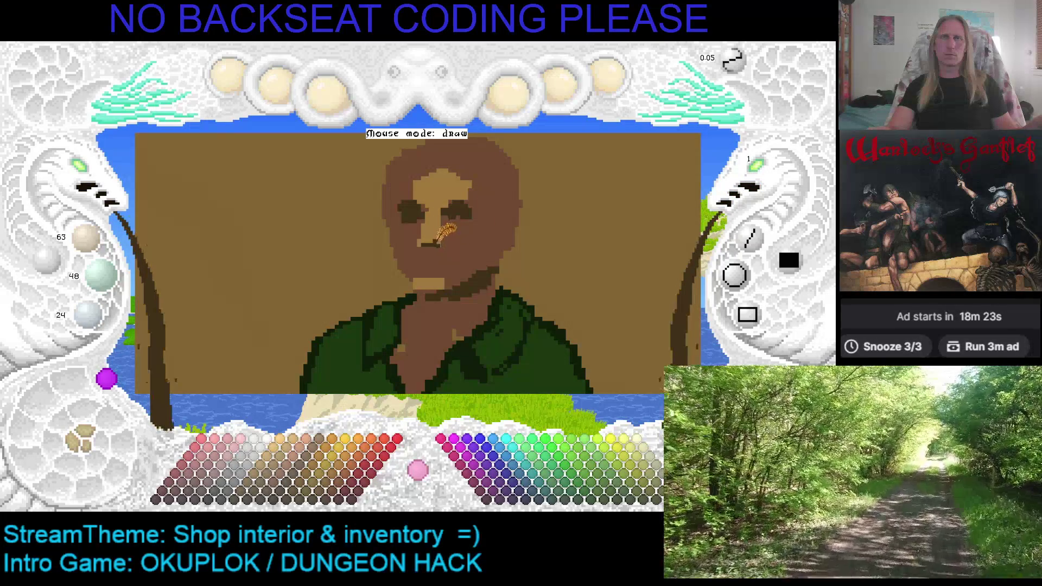
left_click_drag(436, 242, 423, 242)
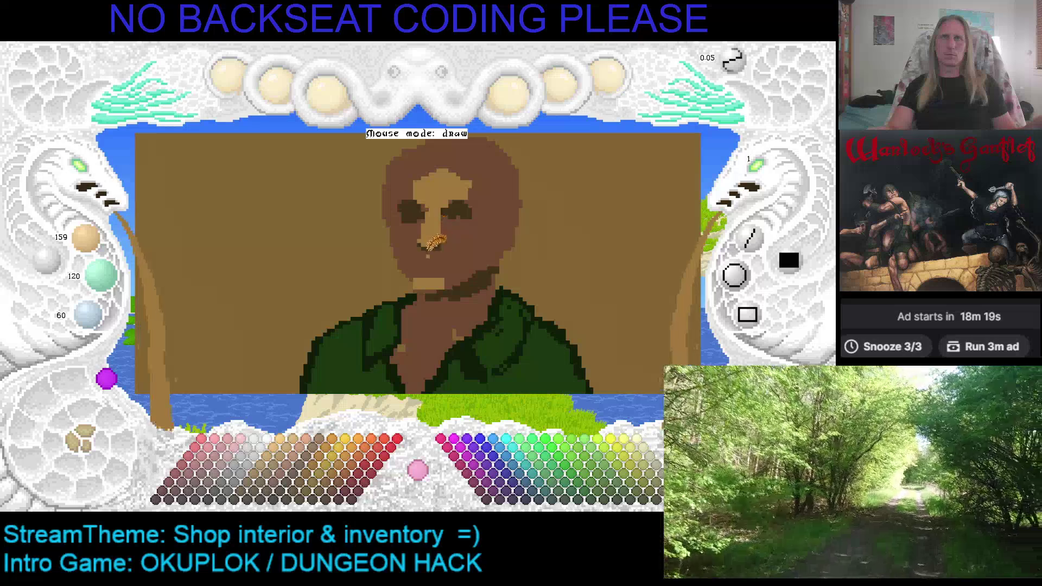
left_click_drag(448, 251, 432, 250)
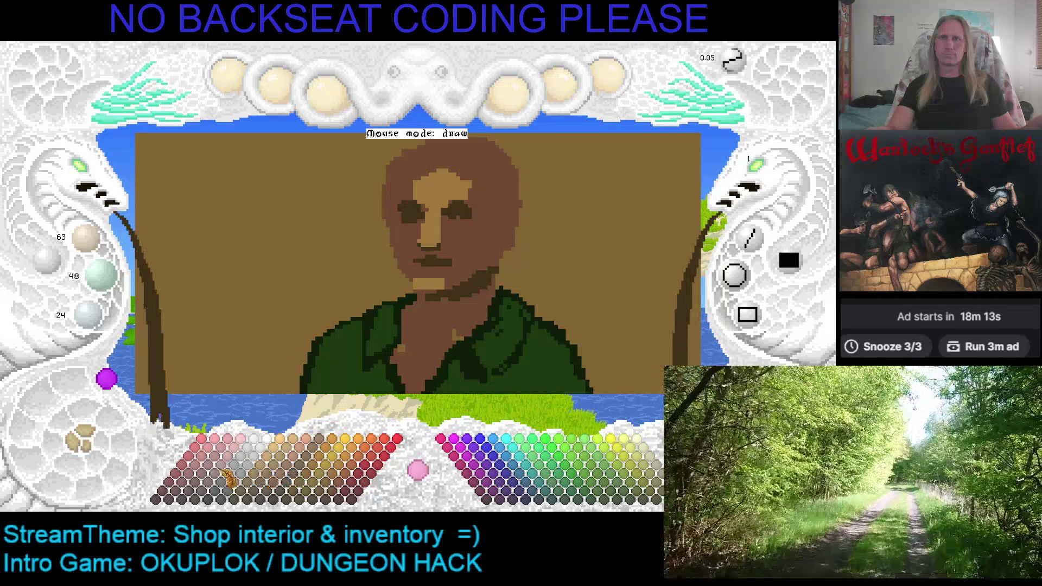
left_click(298, 475)
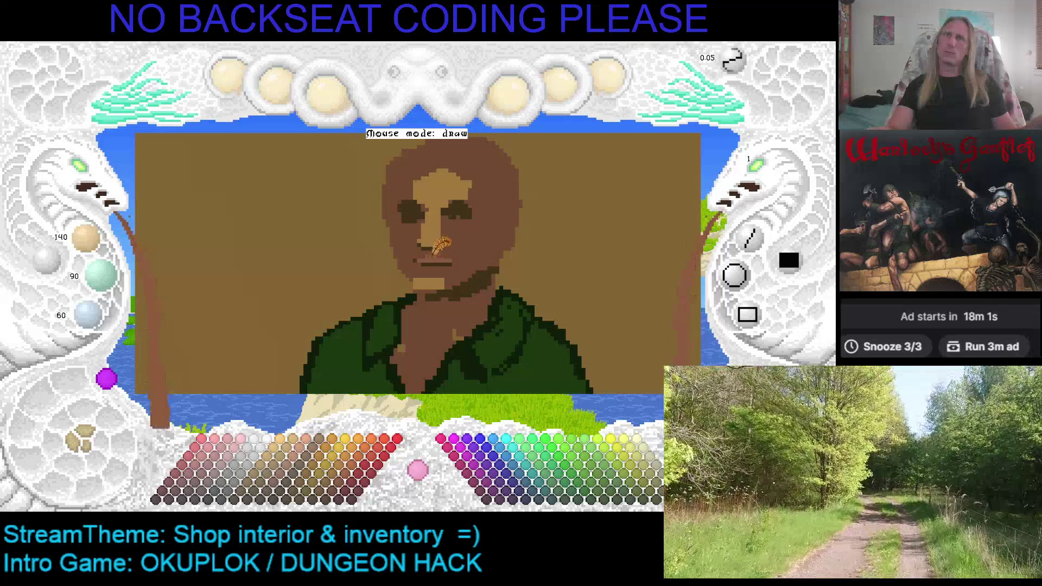
key("ctrl+z")
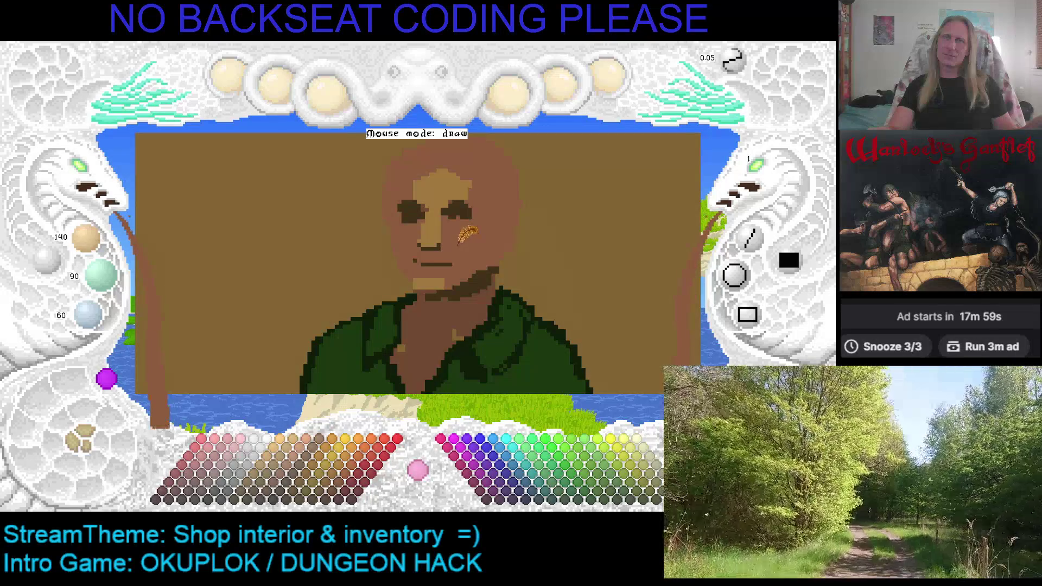
Step: Try brown, red and pink swatches, then save the portrait
left_click(287, 492)
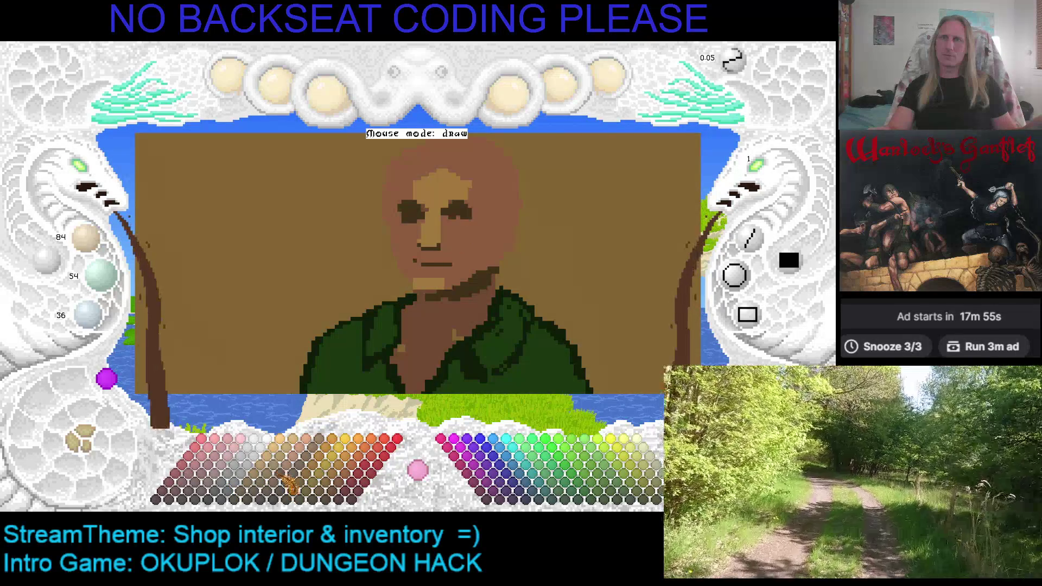
left_click(284, 493)
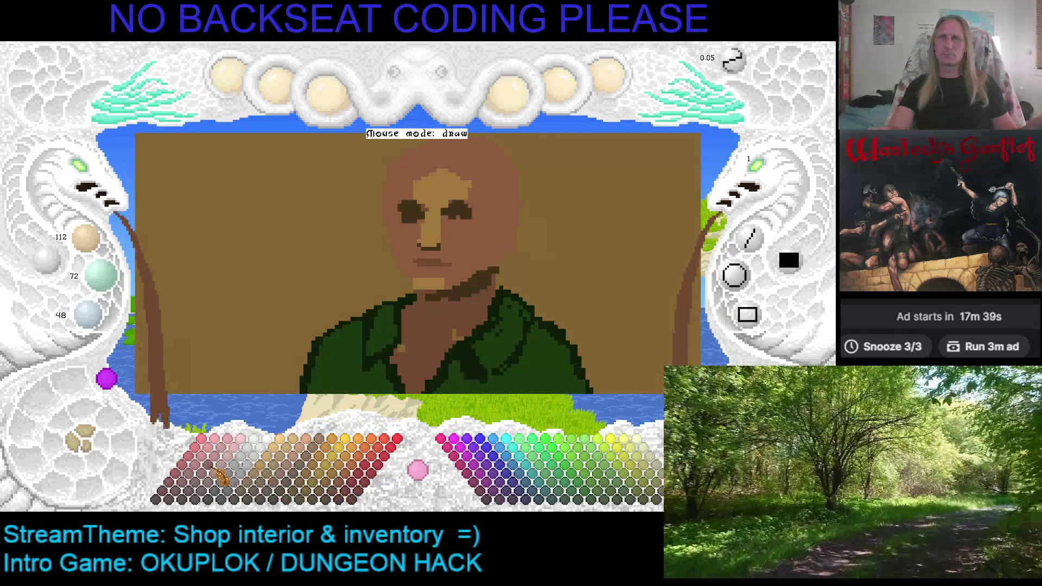
left_click(196, 481)
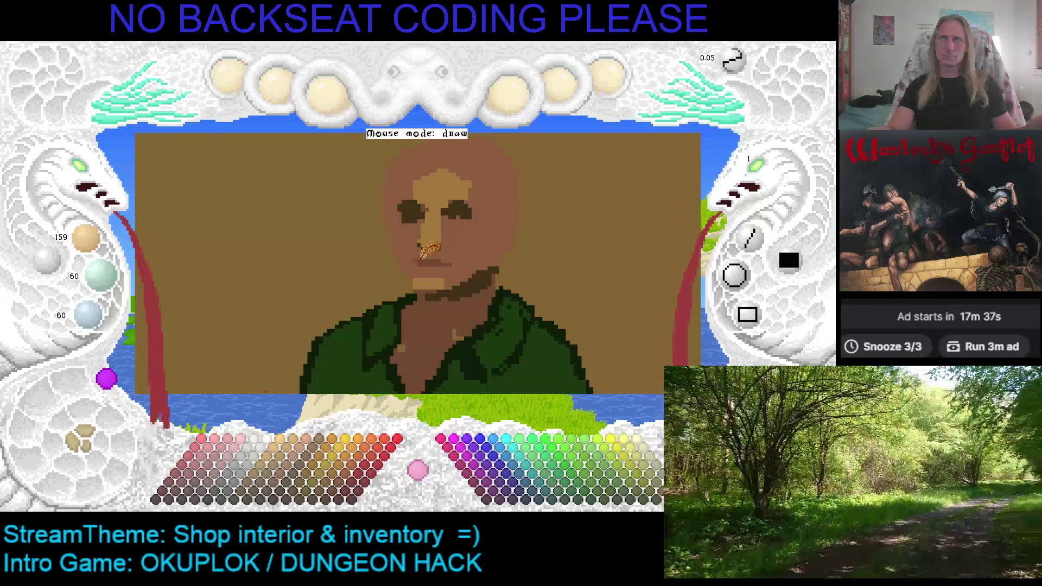
left_click(184, 494)
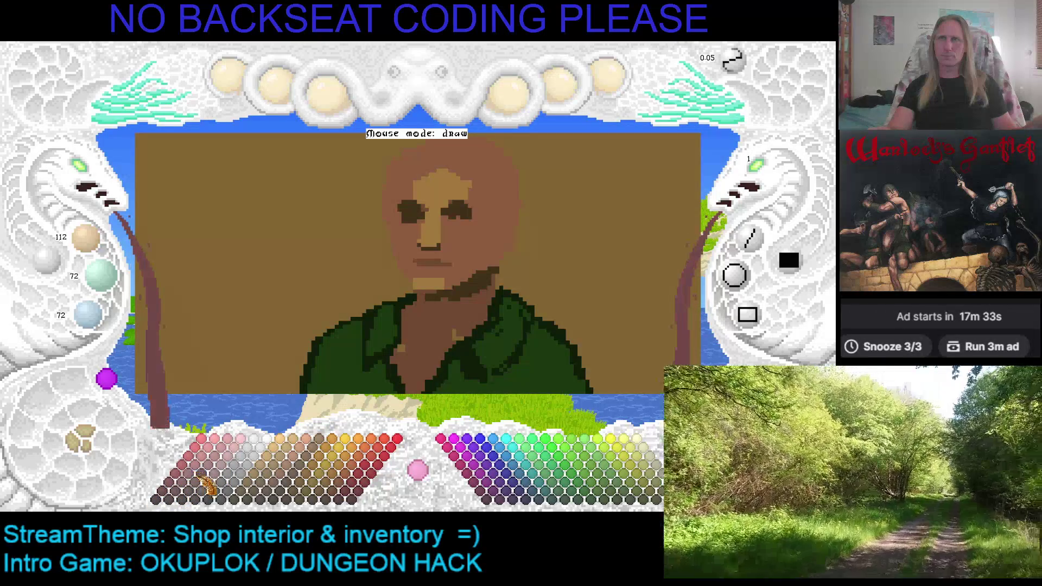
left_click(221, 466)
left_click(212, 472)
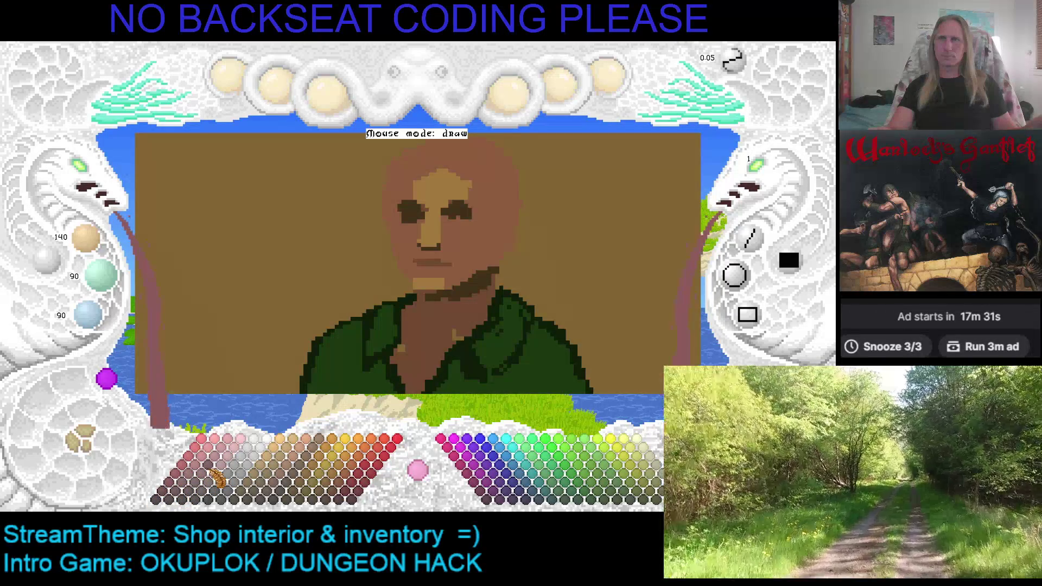
left_click(222, 465)
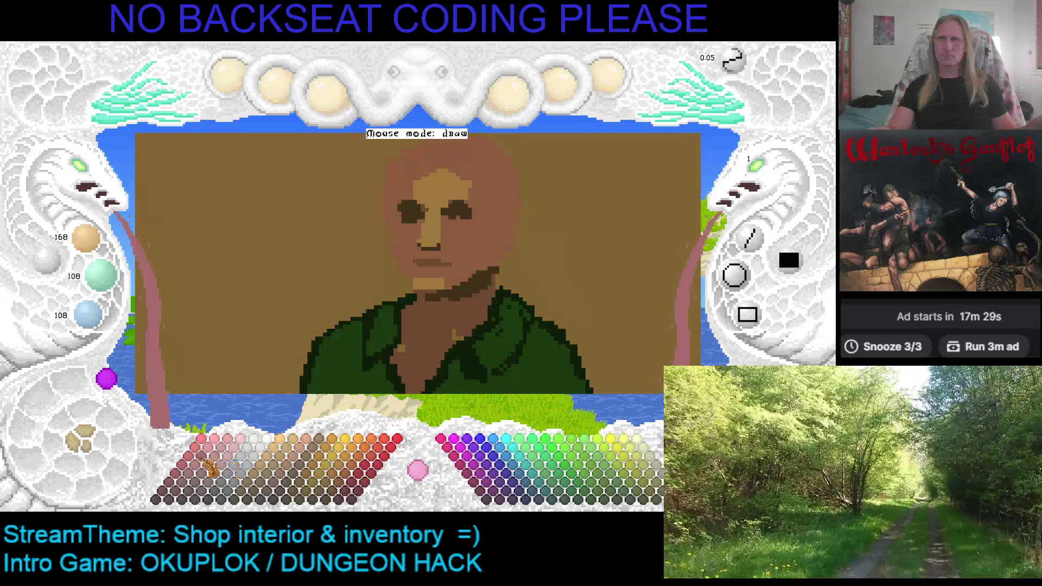
left_click(205, 475)
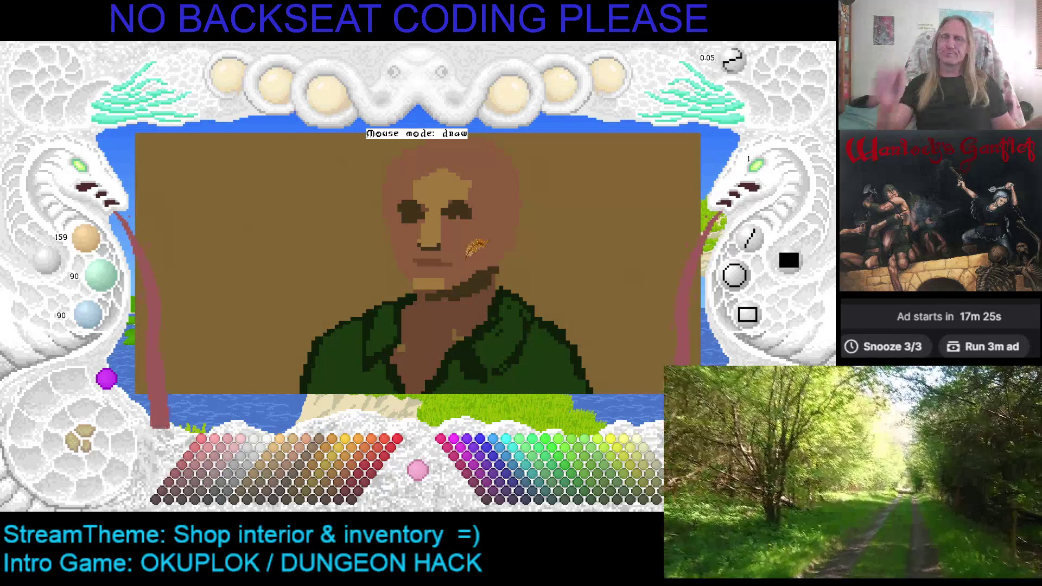
key("ctrl+s")
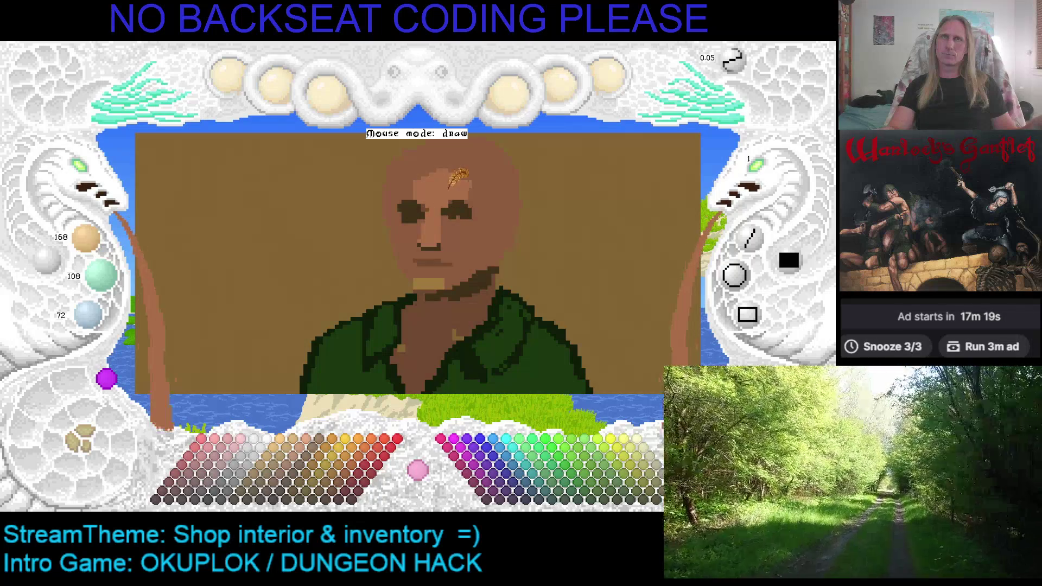
Step: Choose a bright light orange and paint a highlight along the brow
left_click(310, 454)
left_click(307, 456)
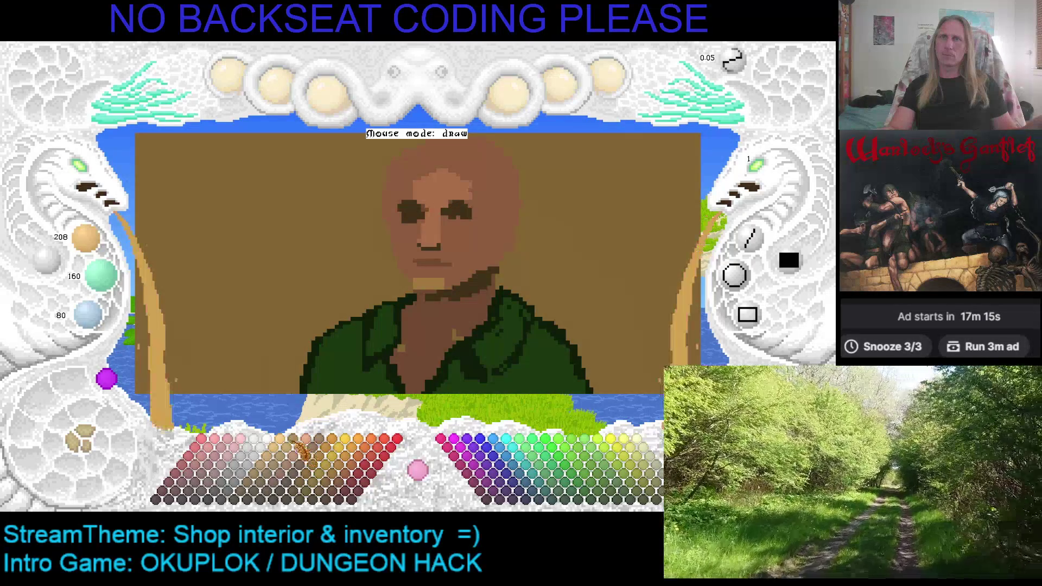
left_click(293, 442)
left_click_drag(438, 203, 471, 201)
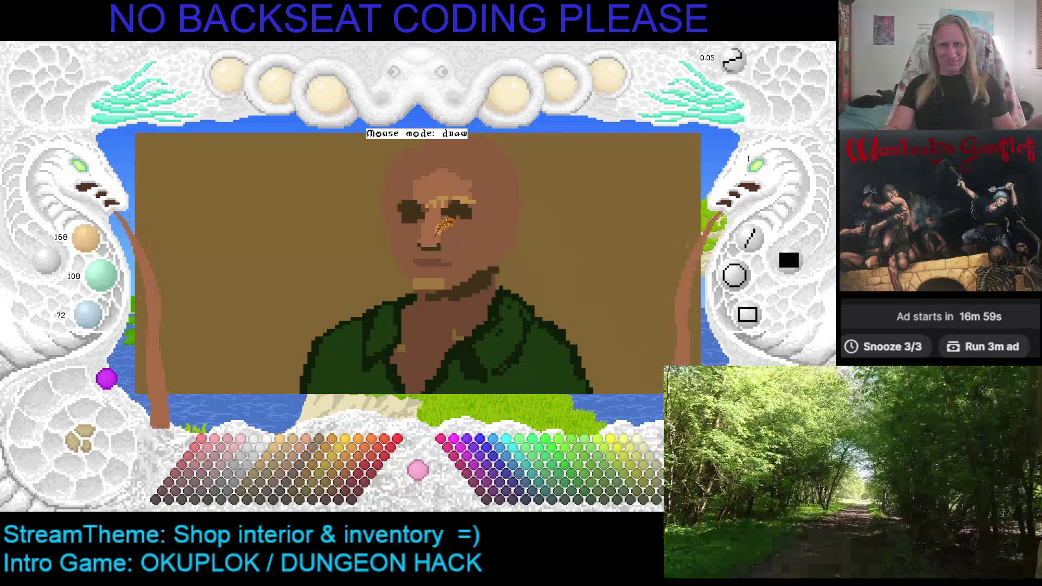
Step: Sample and compare mid browns, then soften the dark shading around the left eye with mid brown
right_click(466, 204)
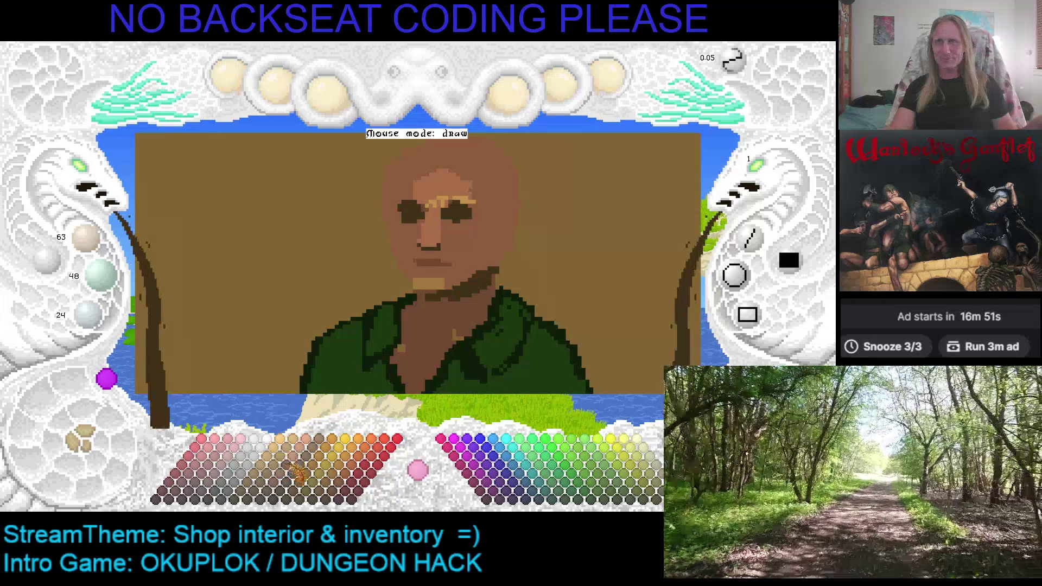
left_click(290, 475)
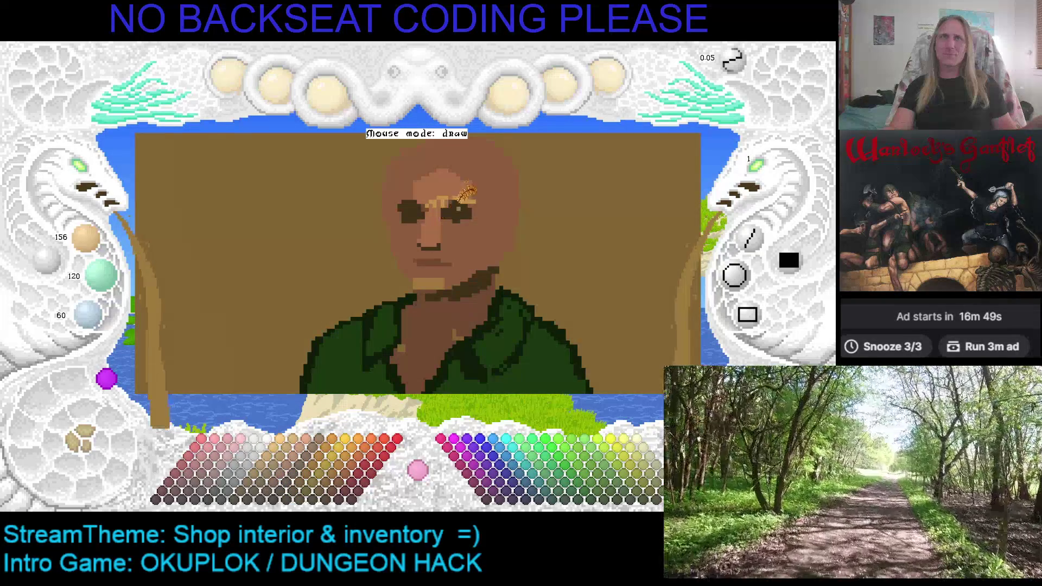
left_click(294, 483)
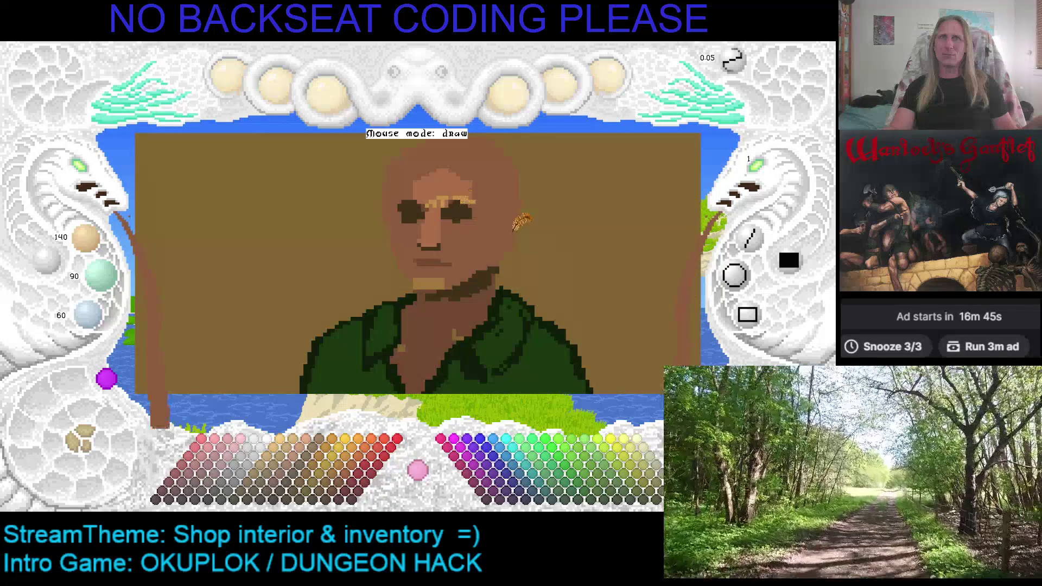
left_click(291, 485)
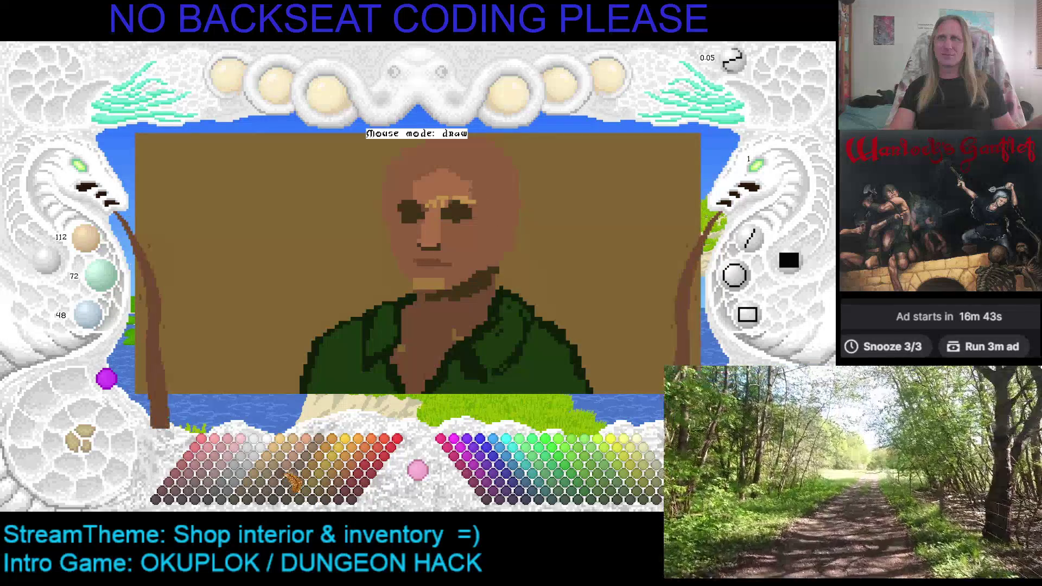
right_click(456, 203)
left_click_drag(408, 210, 443, 205)
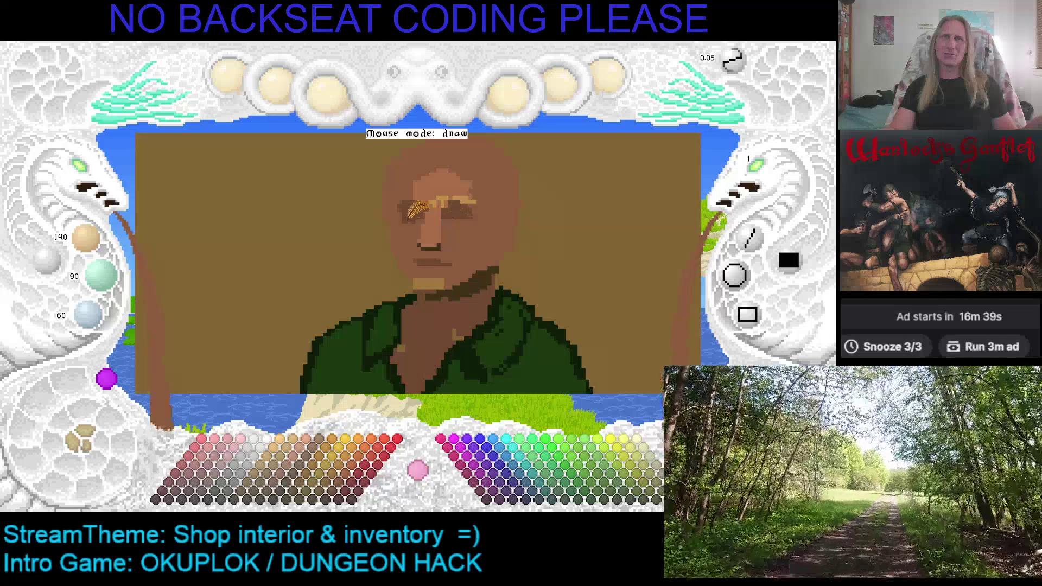
left_click(285, 491)
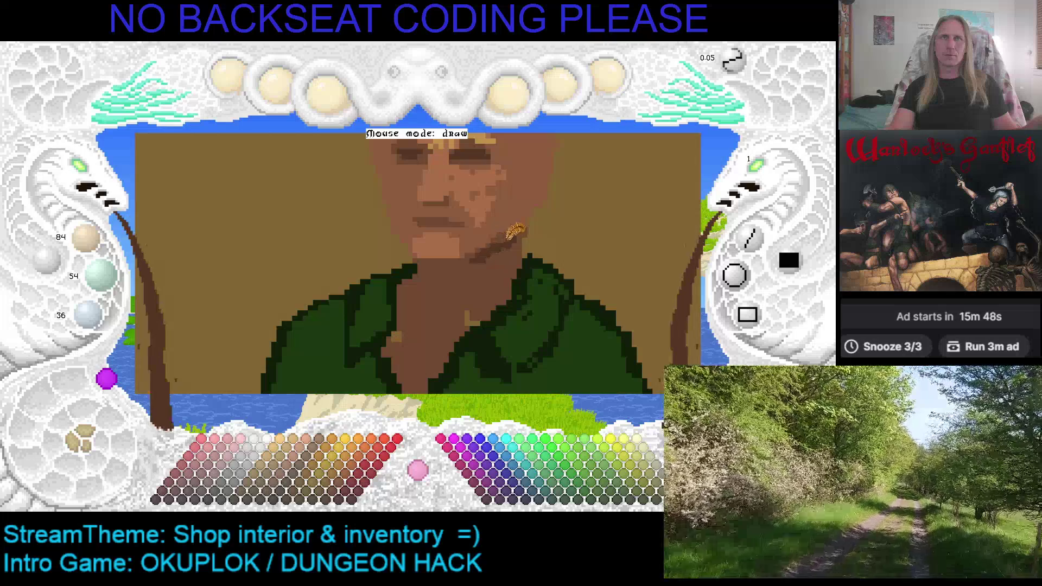
Step: Paint a dark jaw line along the cheek and brighten the neck and jaw area
mouse_move(491, 241)
left_mouse_down()
mouse_move(452, 268)
mouse_move(511, 225)
left_mouse_up()
scroll(509, 233, "up", 1)
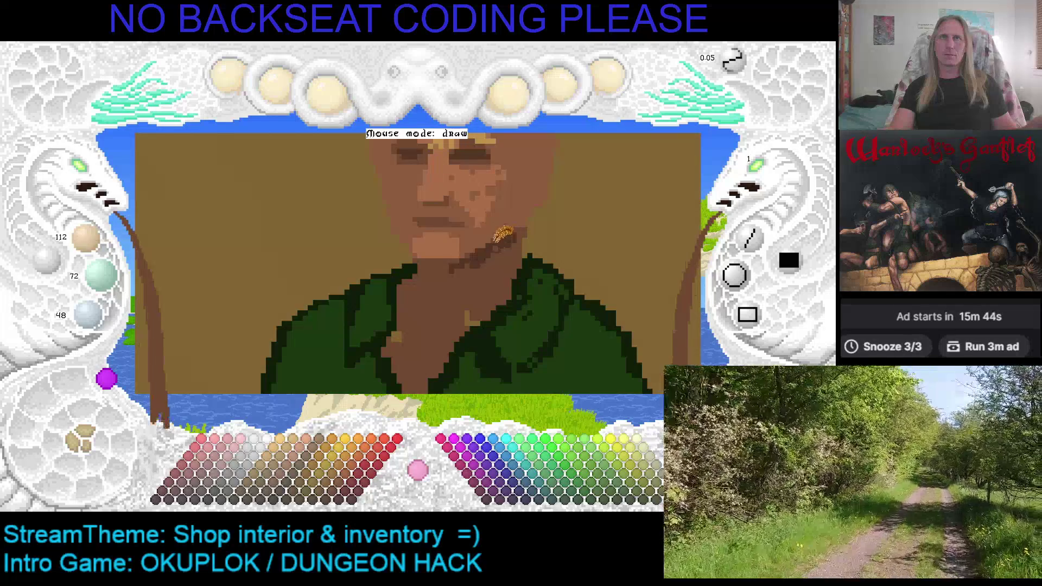
scroll(470, 226, "up", 1)
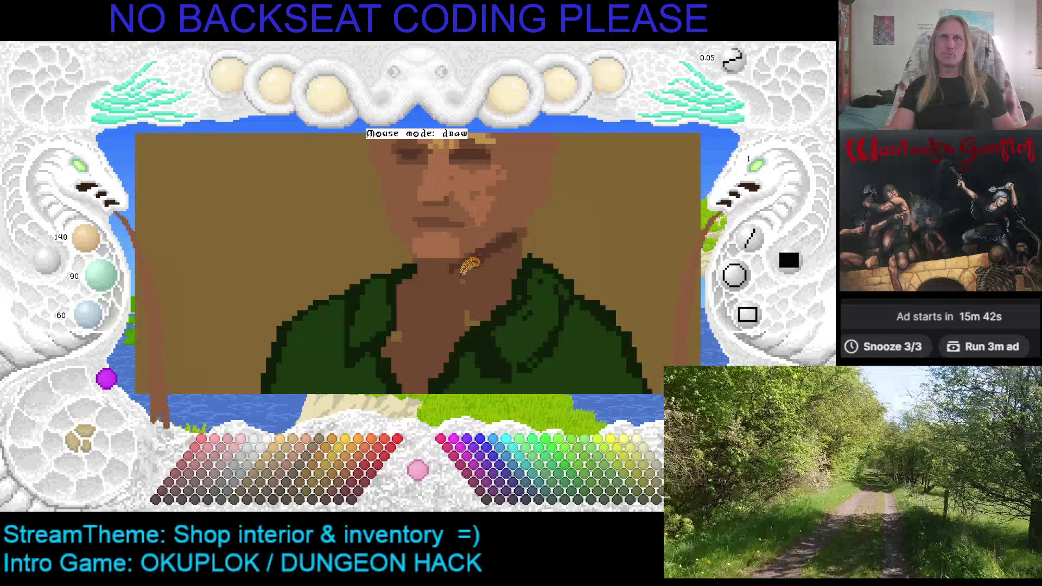
left_click_drag(460, 274, 458, 278)
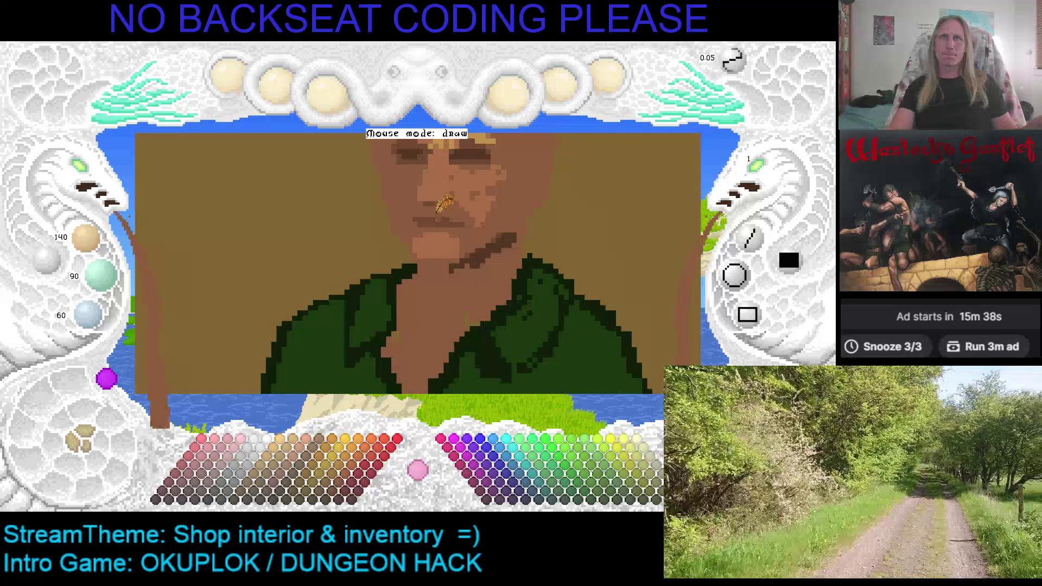
Step: Adjust the brown to 168/108/72 on the colour wheel, save, and centre the face
scroll(448, 209, "down", 1)
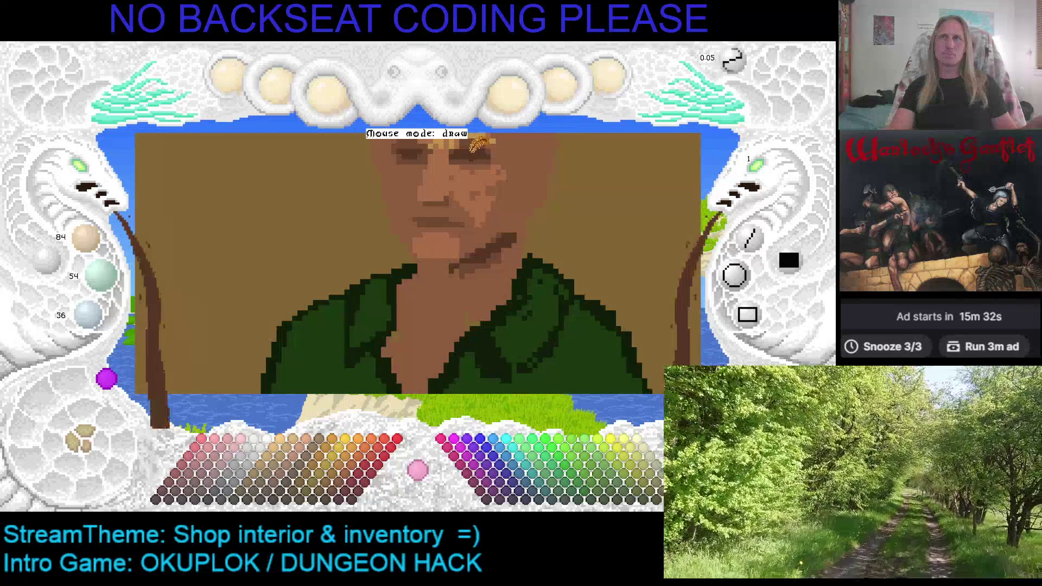
scroll(475, 149, "up", 1)
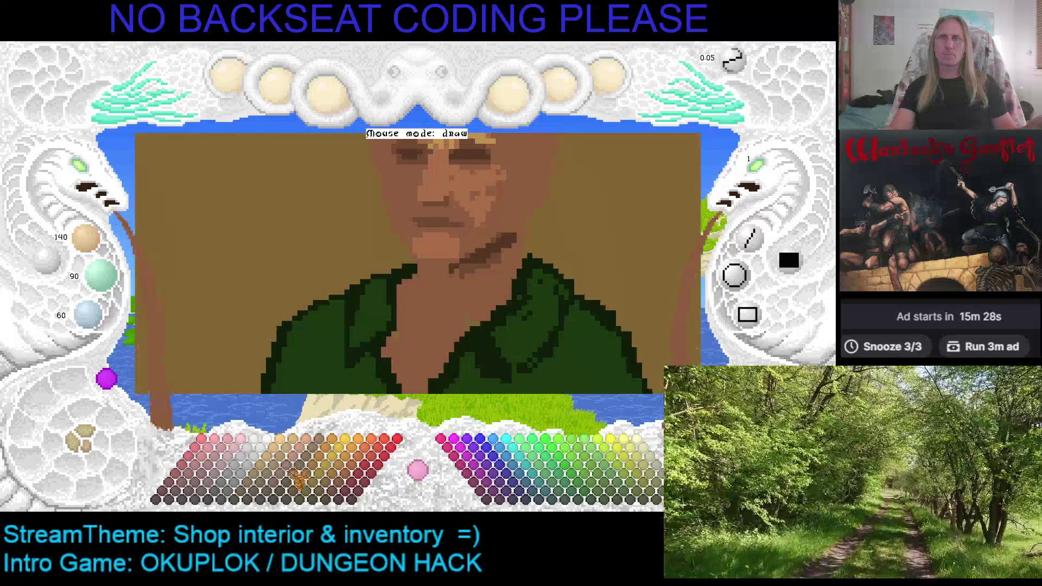
scroll(293, 483, "down", 1)
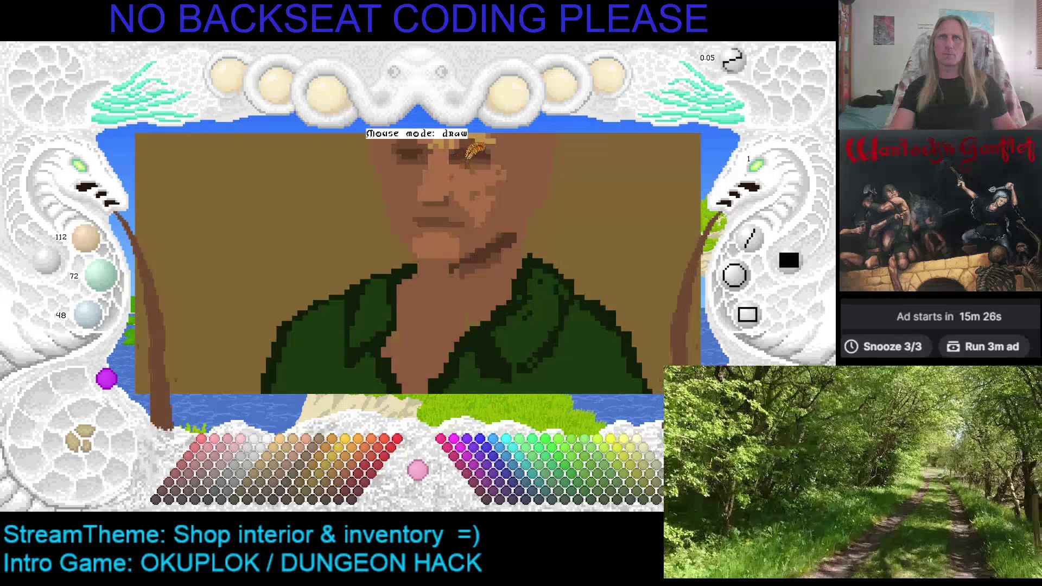
scroll(291, 483, "down", 1)
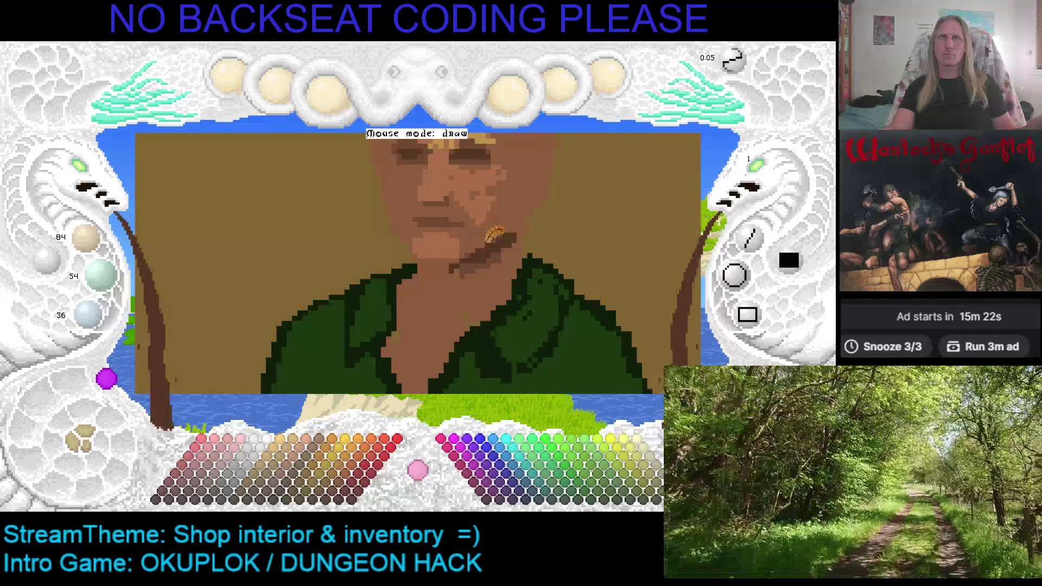
key("ctrl+s")
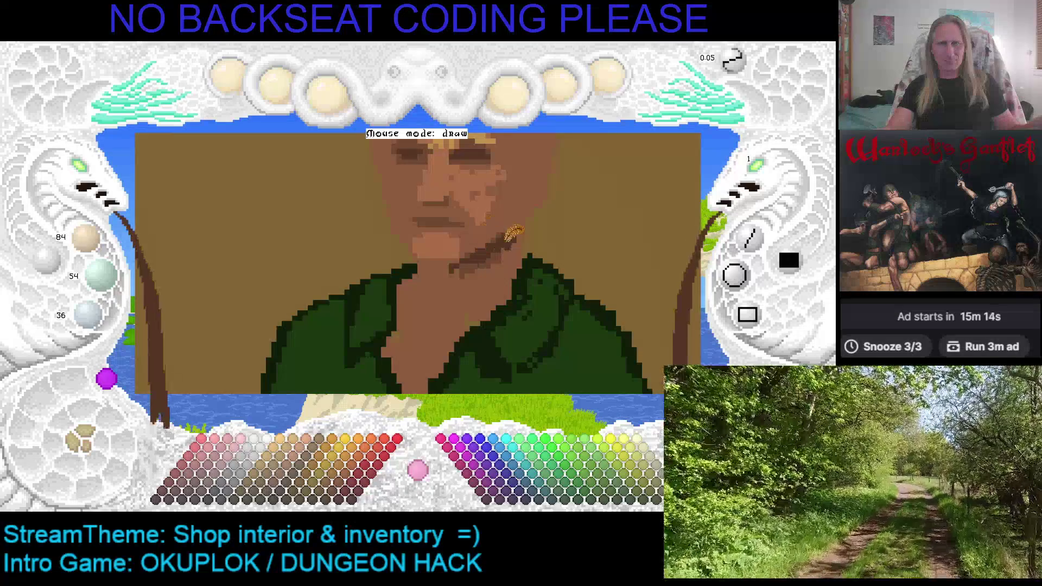
mouse_move(507, 239)
left_mouse_down()
mouse_move(449, 336)
mouse_move(457, 291)
left_mouse_up()
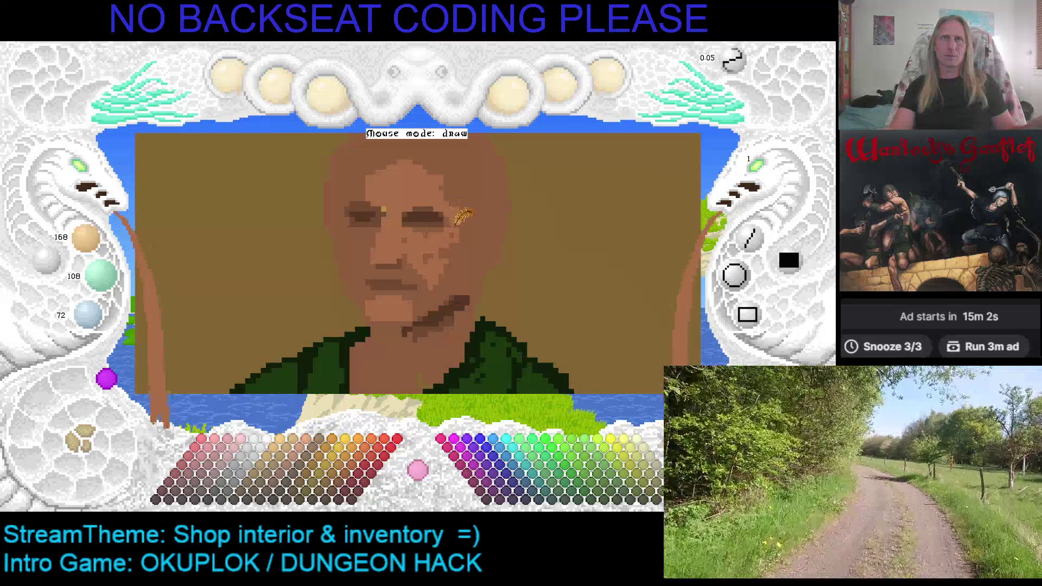
Step: Eyedrop the eyebrow's dark brown, the light tan skin, and mid brown 140/90/60 near the eye
right_click(416, 206)
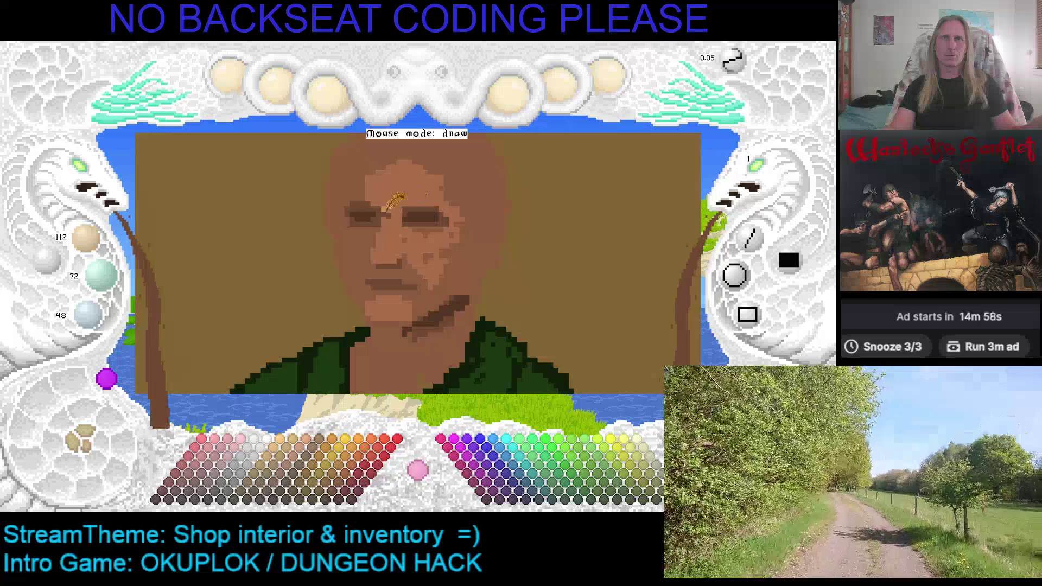
right_click(381, 200)
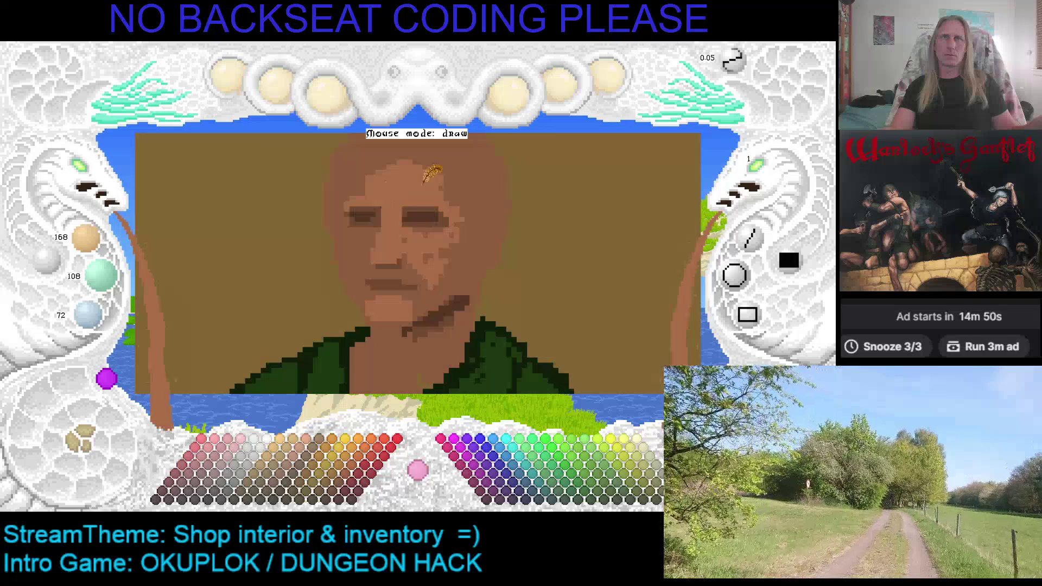
right_click(442, 208)
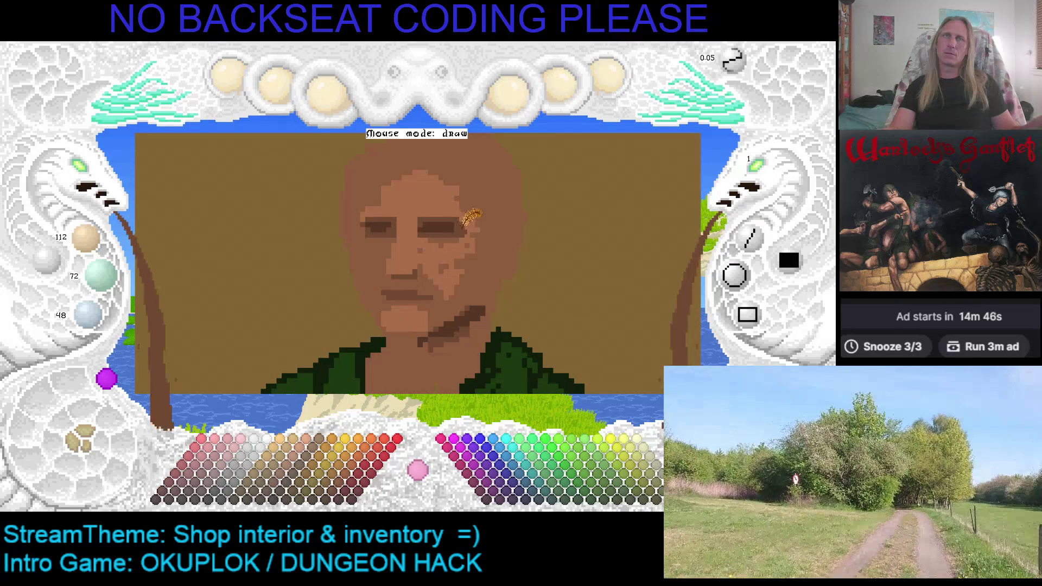
right_click(440, 236)
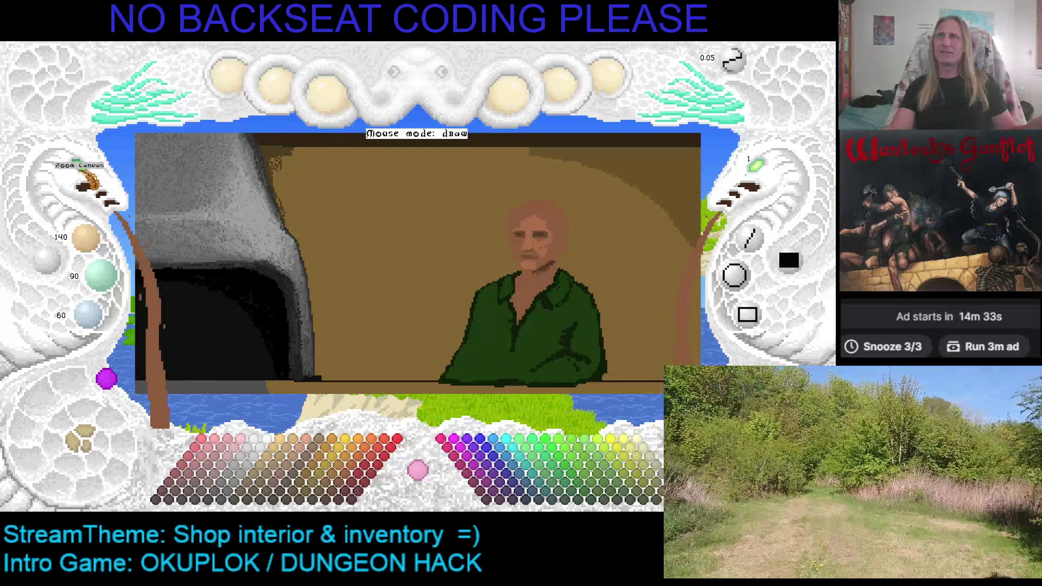
Step: Zoom out to view the whole shop and its stone hearth, then zoom back in on the shopkeeper
left_click(87, 187)
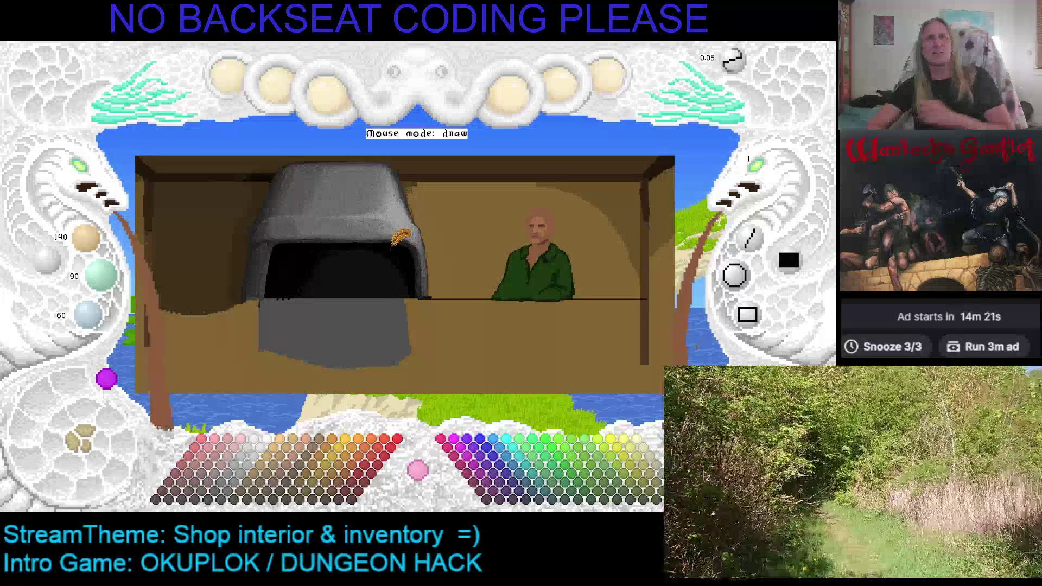
key("Right")
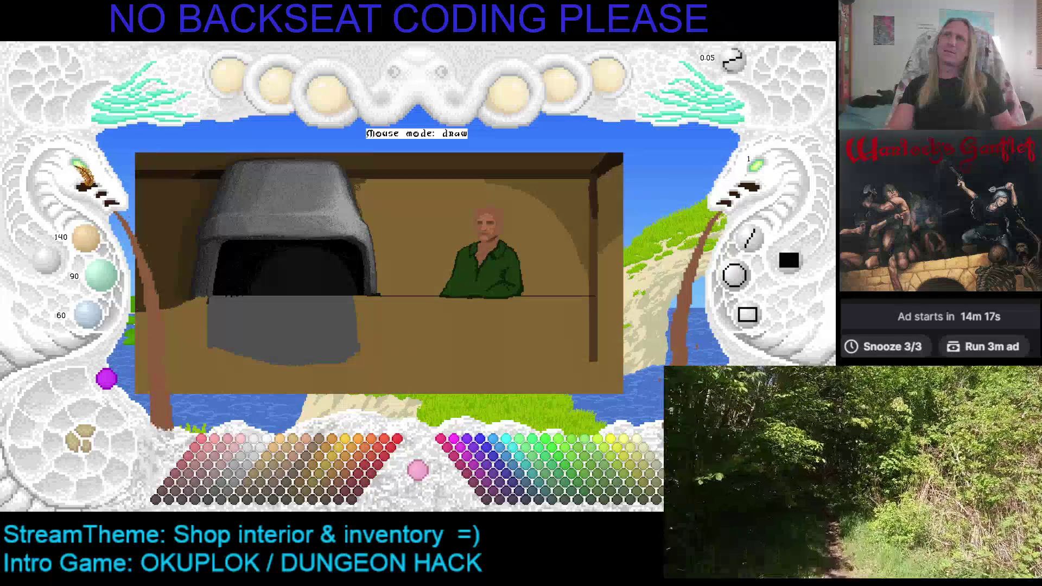
left_click(81, 185)
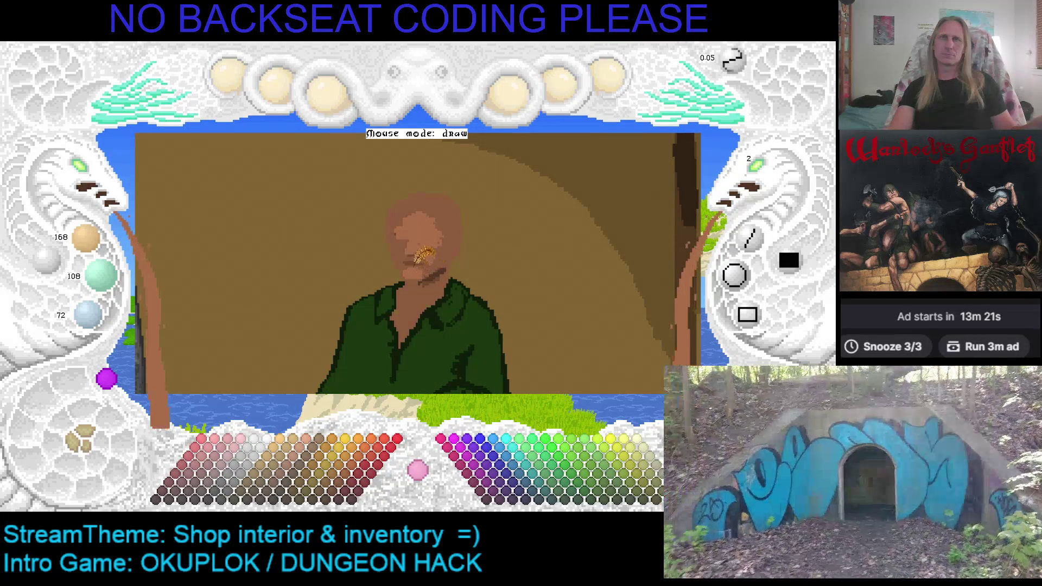
Step: Choose a light brown from the bottom palette and paint hair on the shopkeeper's bald head
scroll(399, 233, "down", 2)
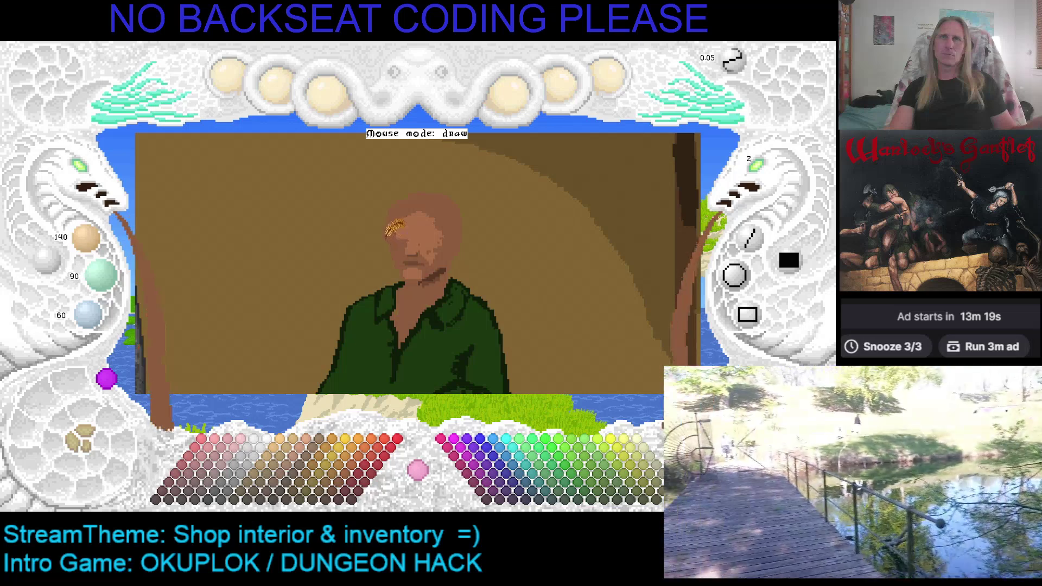
scroll(419, 253, "down", 1)
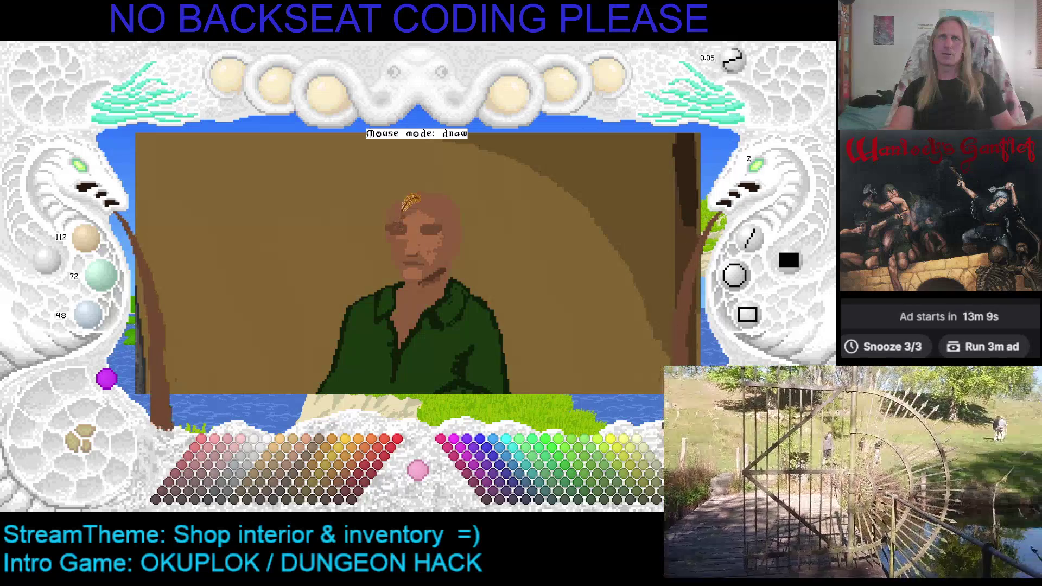
scroll(400, 208, "up", 1)
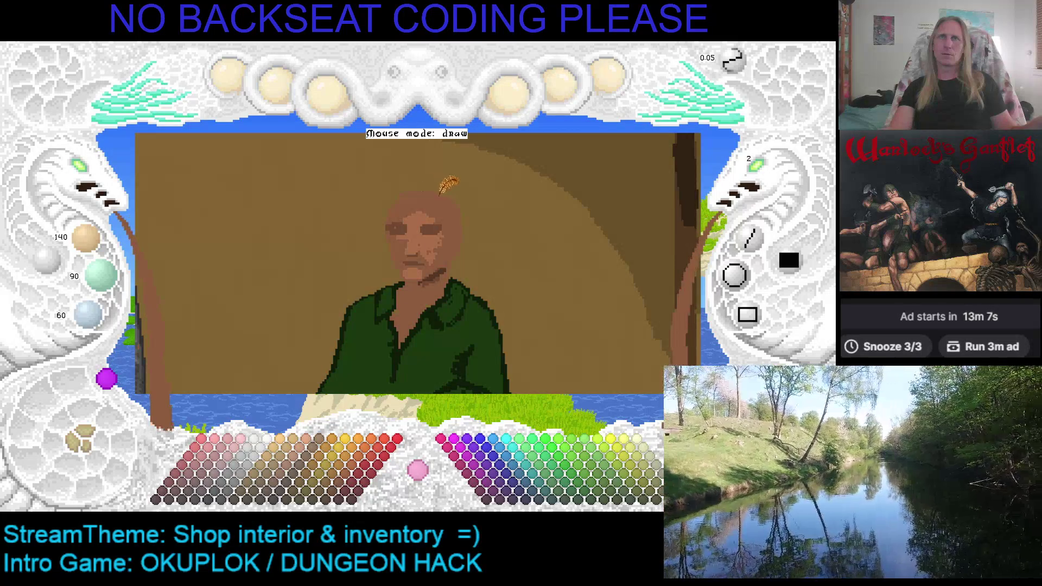
left_click(326, 454)
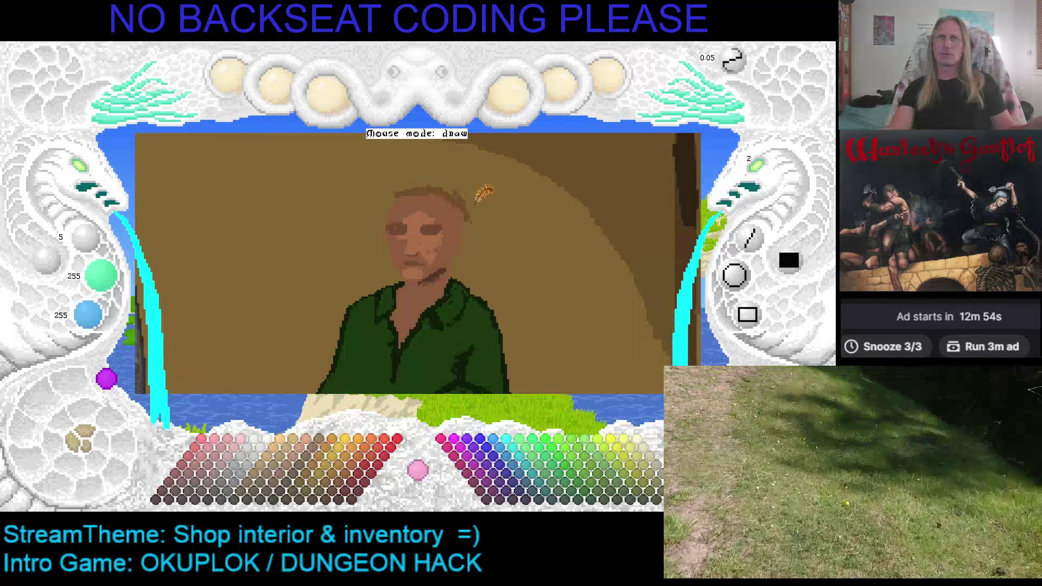
right_click(449, 190)
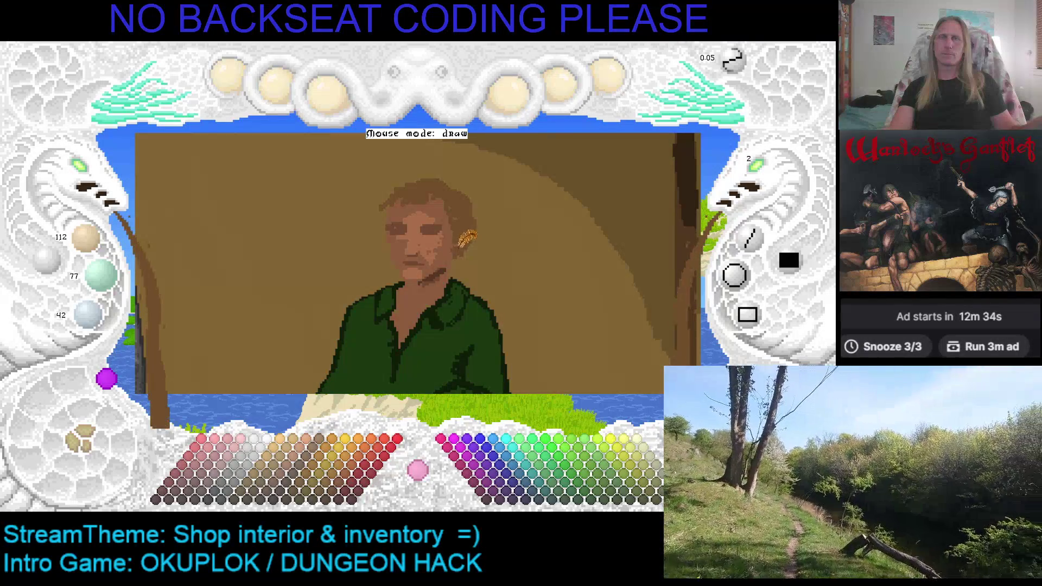
key("ctrl+z")
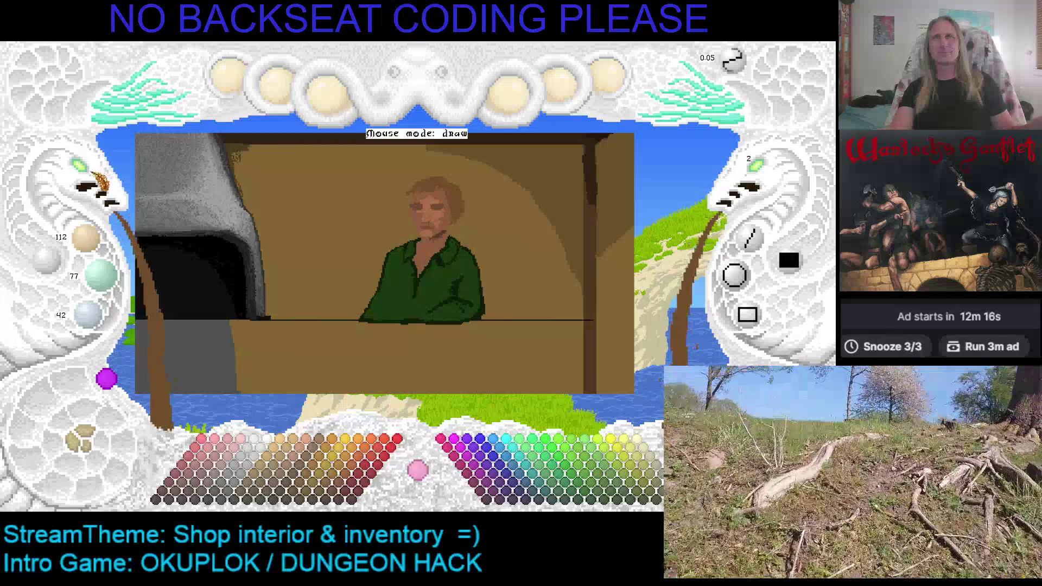
Step: Zoom in step by step until the shopkeeper's face and hair fill the view
left_click(82, 168)
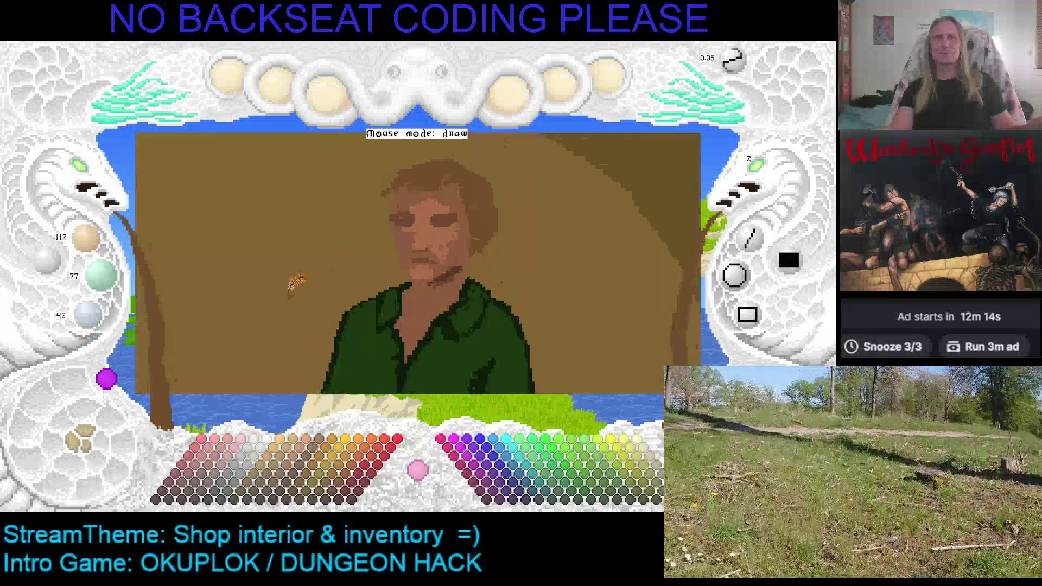
left_click(82, 168)
left_click(82, 168)
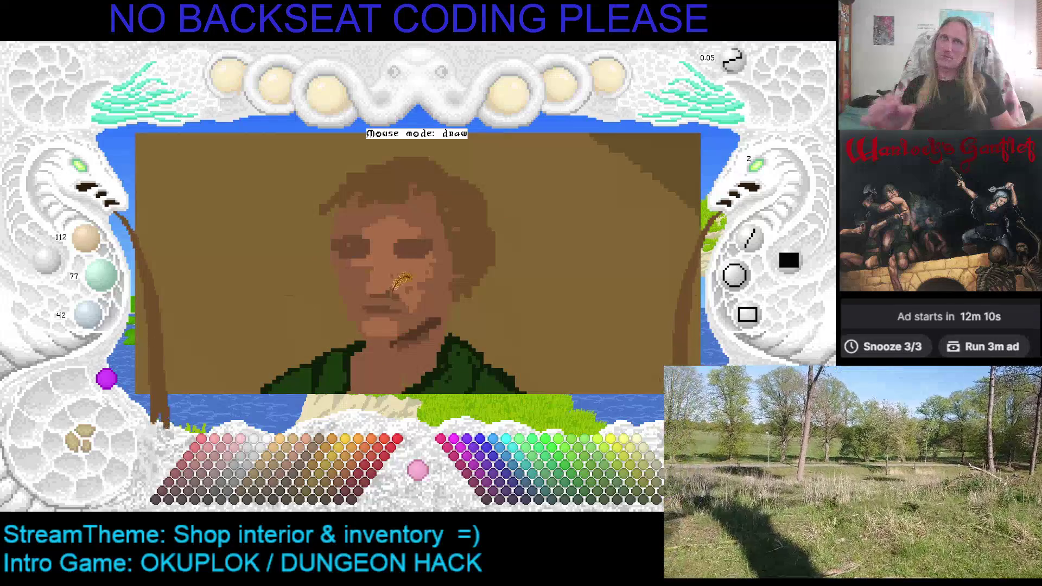
left_click(93, 180)
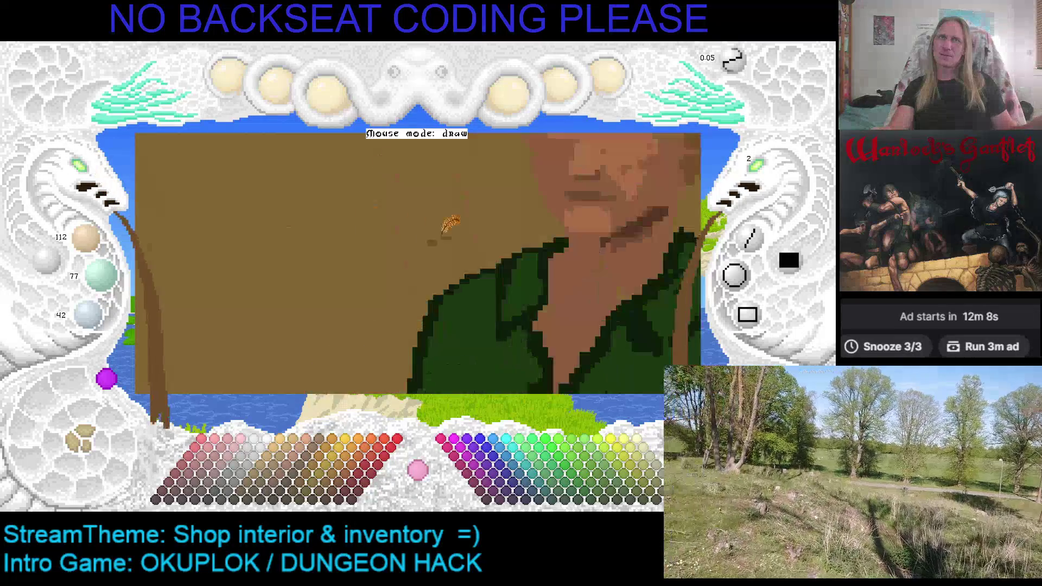
left_click(449, 223)
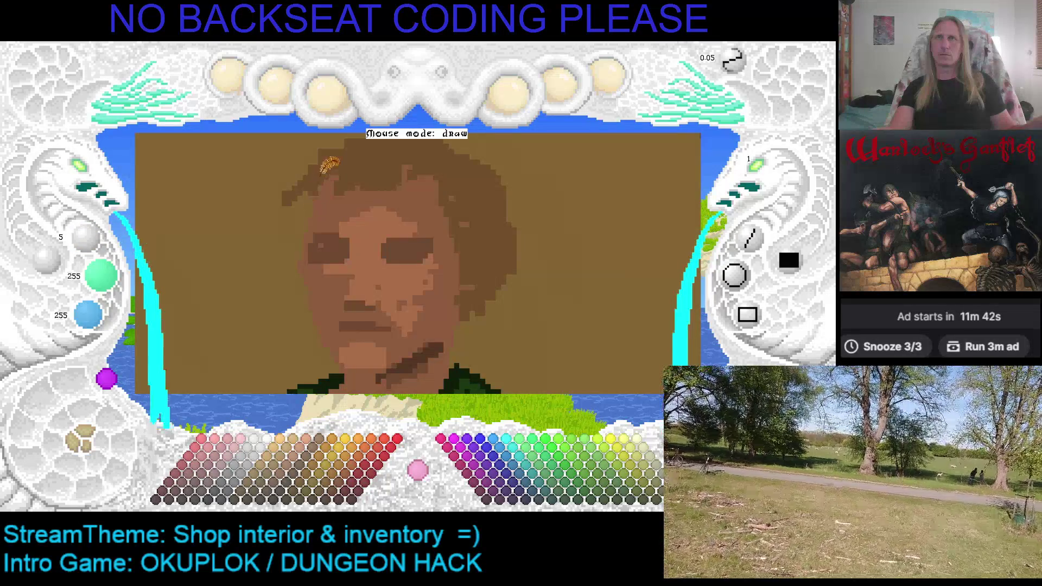
Step: Sample the hair brown and the light skin tone from the face, undoing a stray pick
right_click(326, 169)
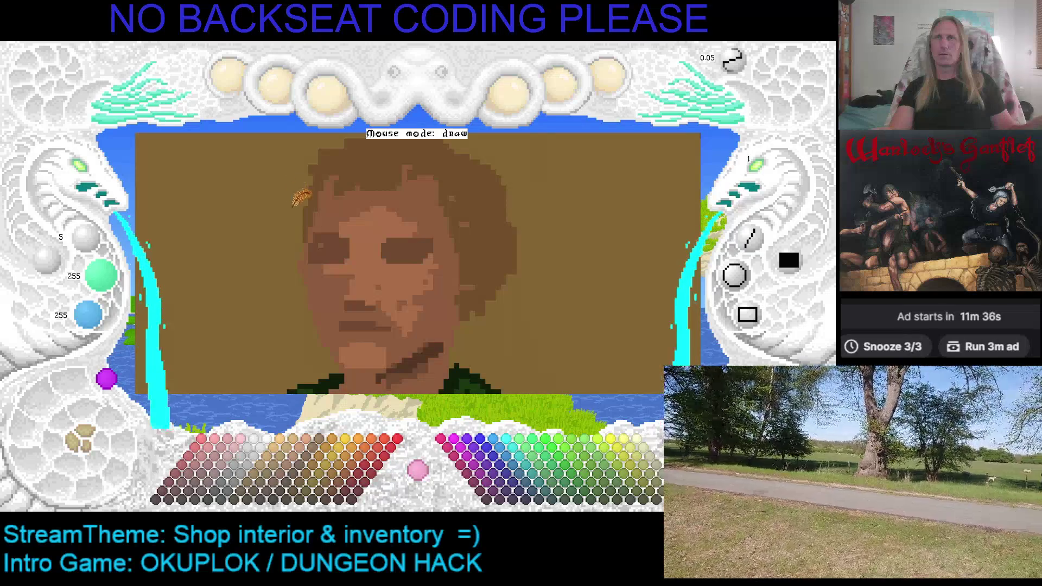
right_click(314, 210)
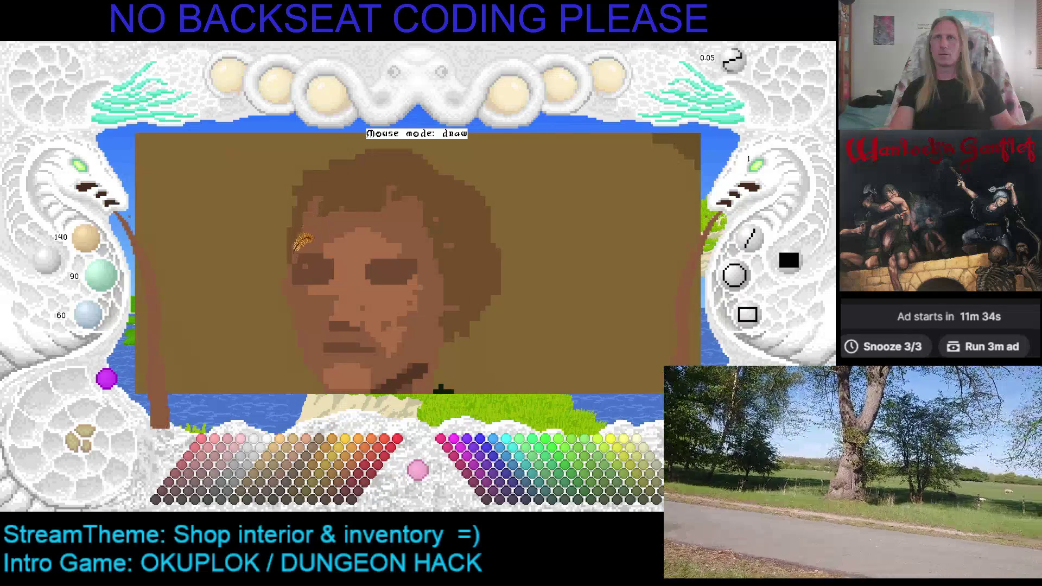
key("ctrl+z")
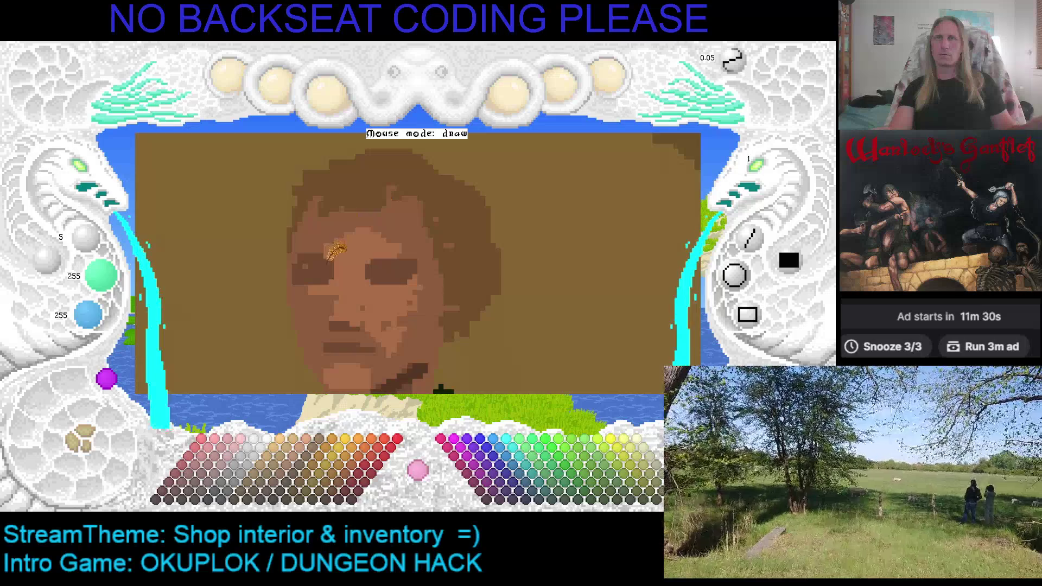
right_click(326, 278)
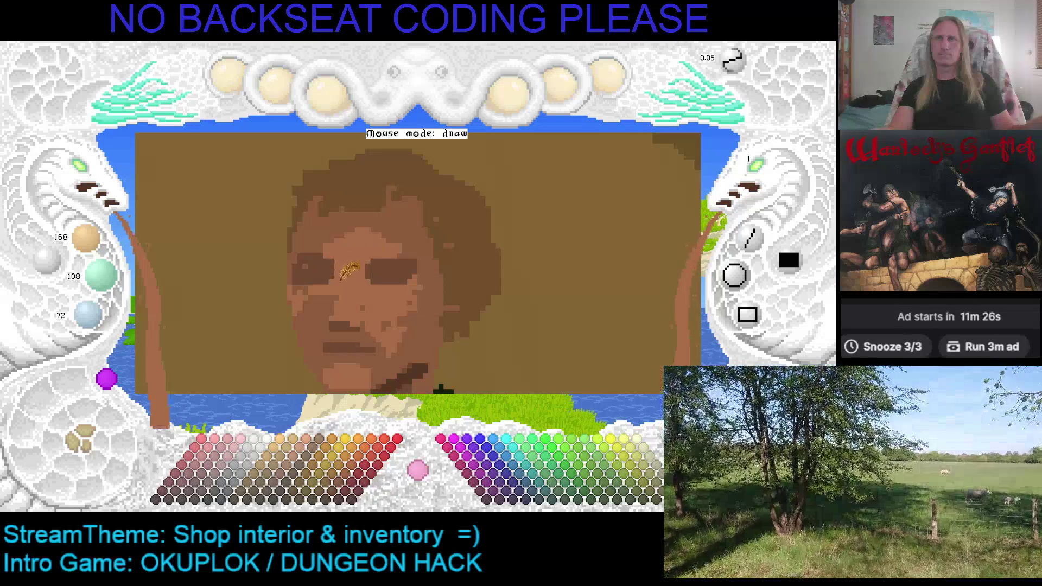
scroll(364, 331, "down", 3)
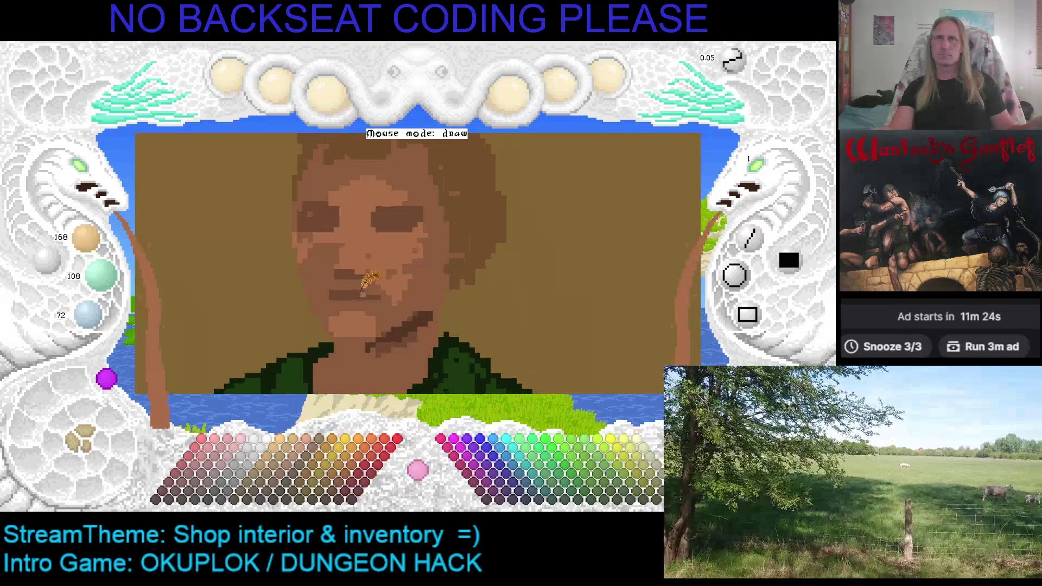
Step: Deepen the neck shadow with dark brown 84/54/36 and shift the view down-right
right_click(402, 330)
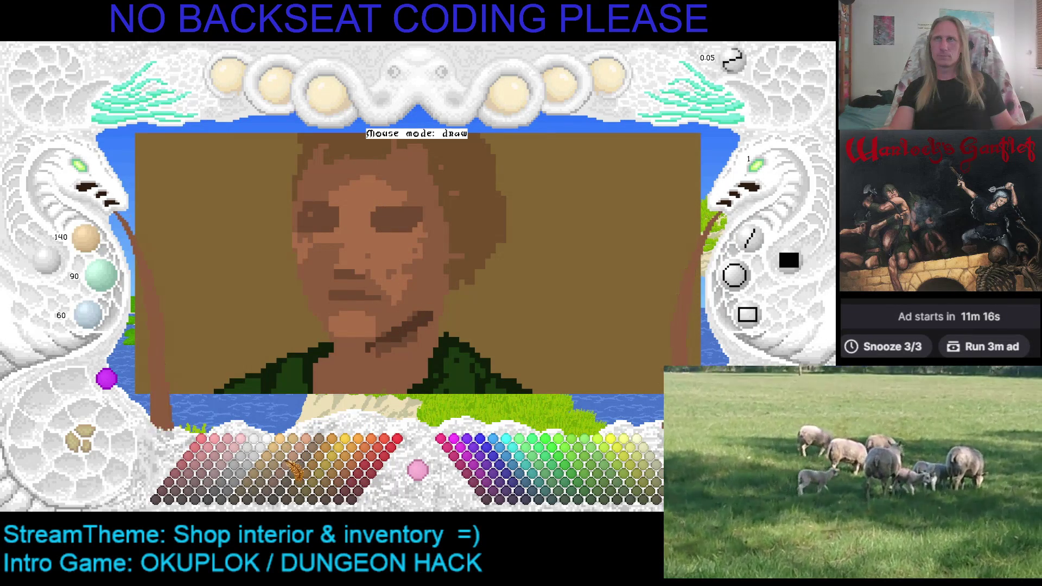
left_click(293, 458)
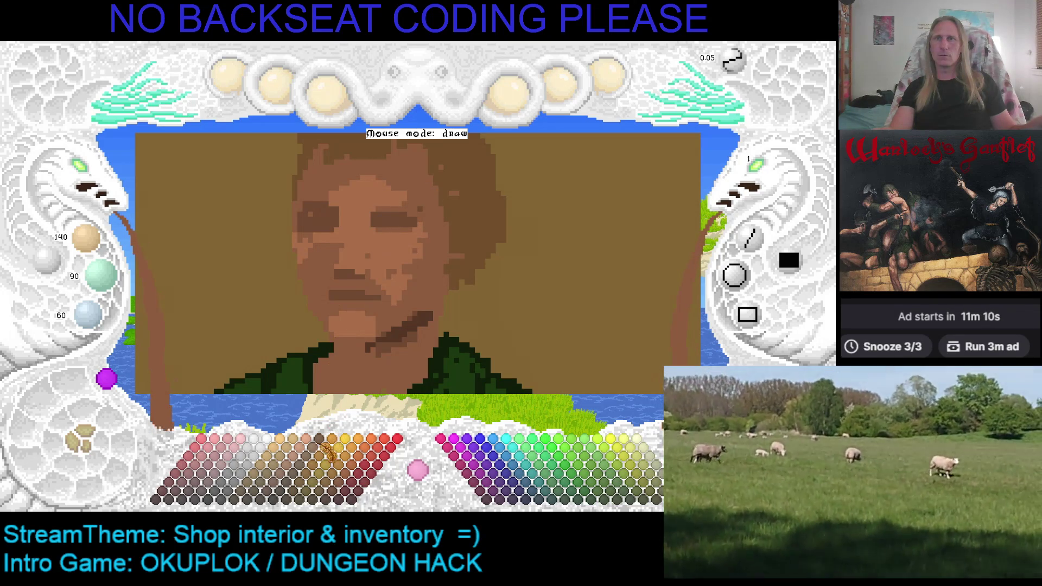
left_click(292, 482)
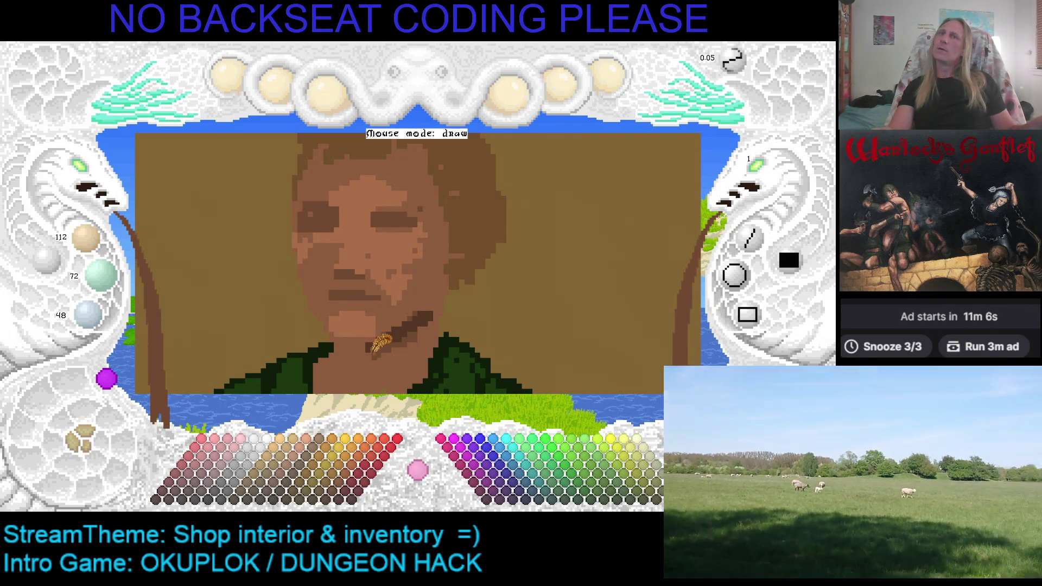
right_click(418, 317)
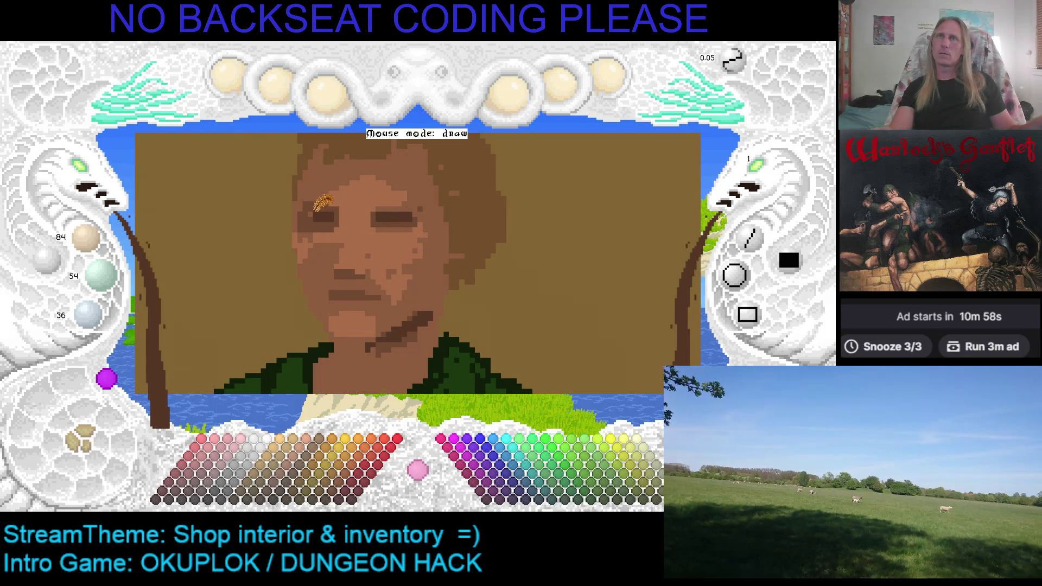
right_click(307, 217)
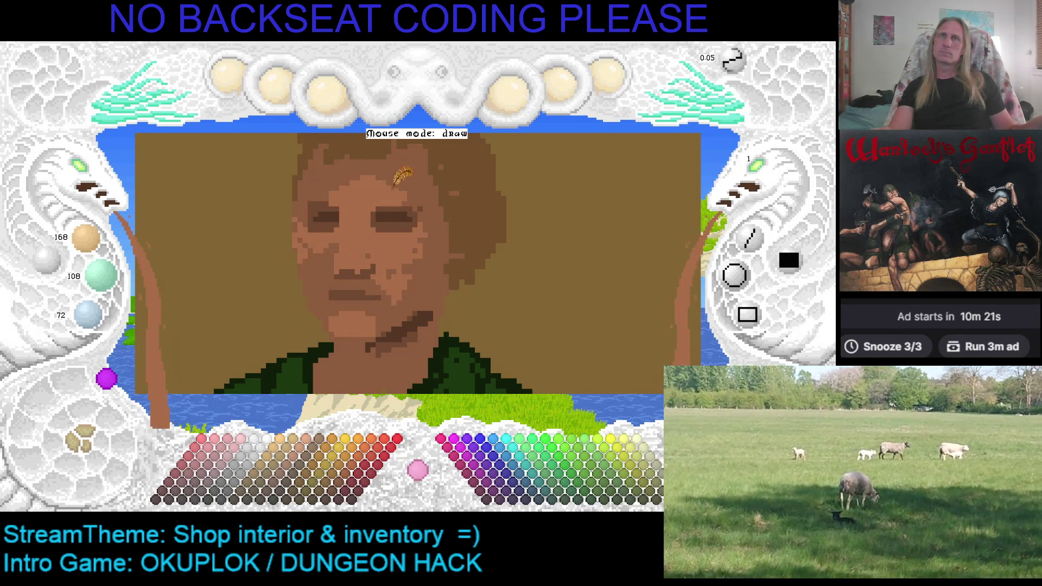
left_click_drag(406, 166, 422, 196)
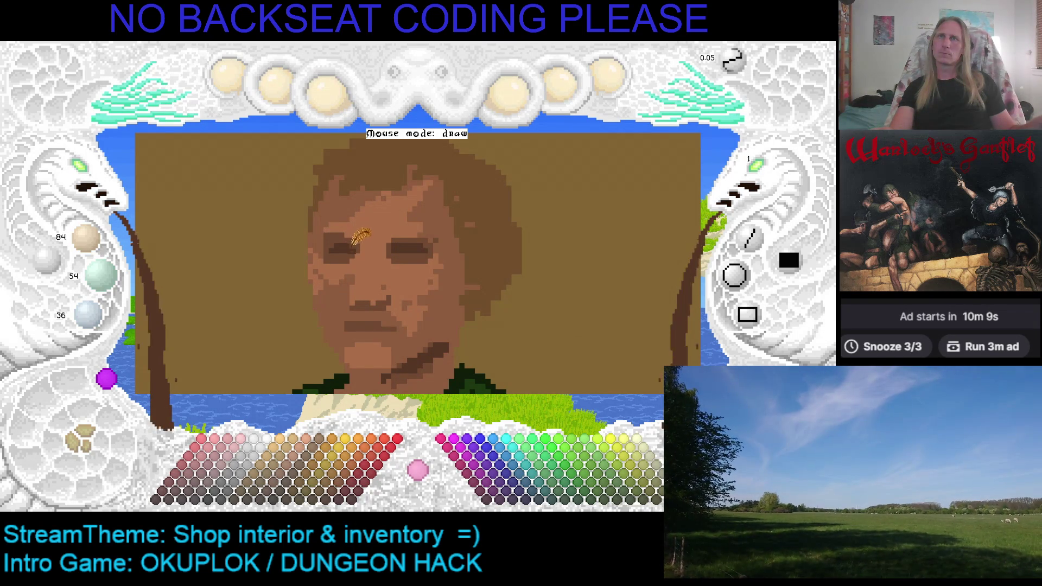
Step: Save the portrait and choose lighter and mid skin tones for face highlights
key("ctrl+s")
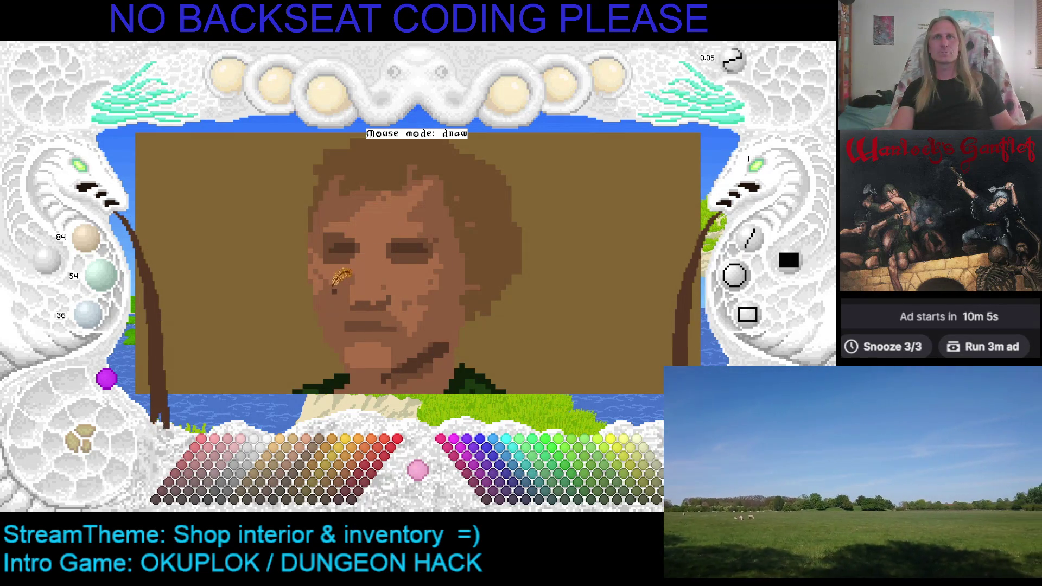
scroll(375, 284, "up", 2)
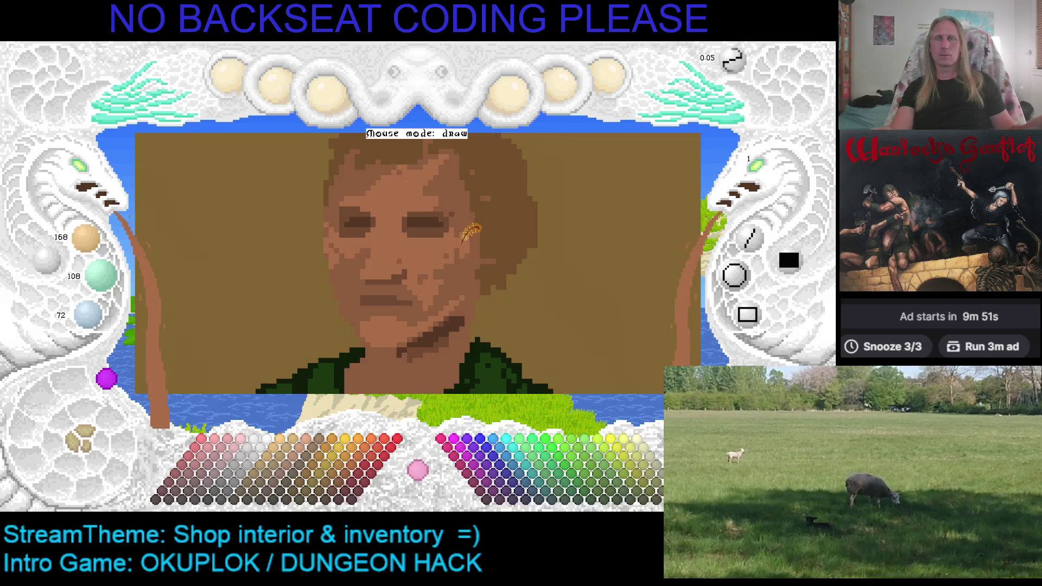
left_click(315, 449)
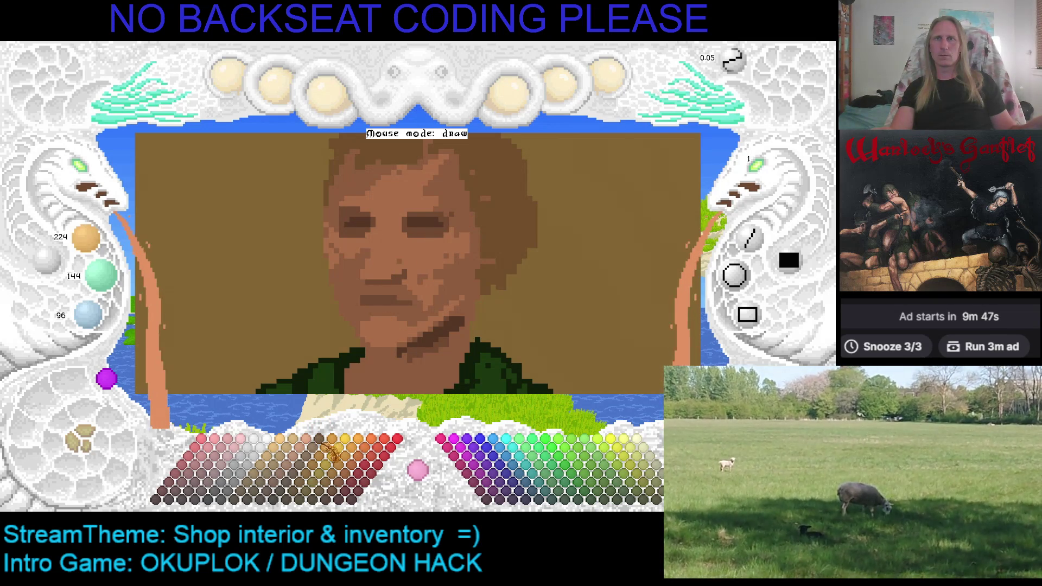
left_click(309, 457)
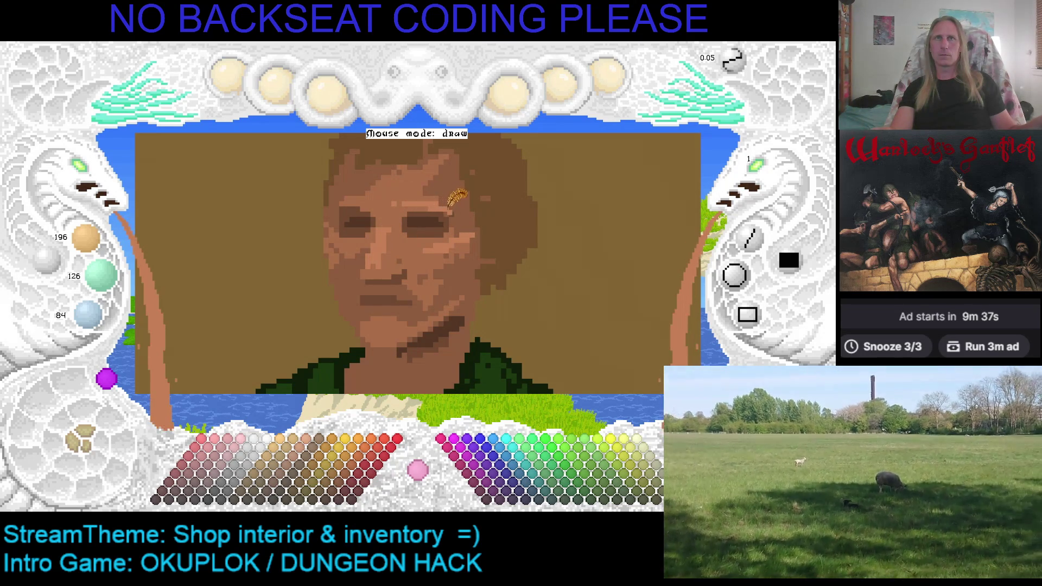
right_click(415, 193)
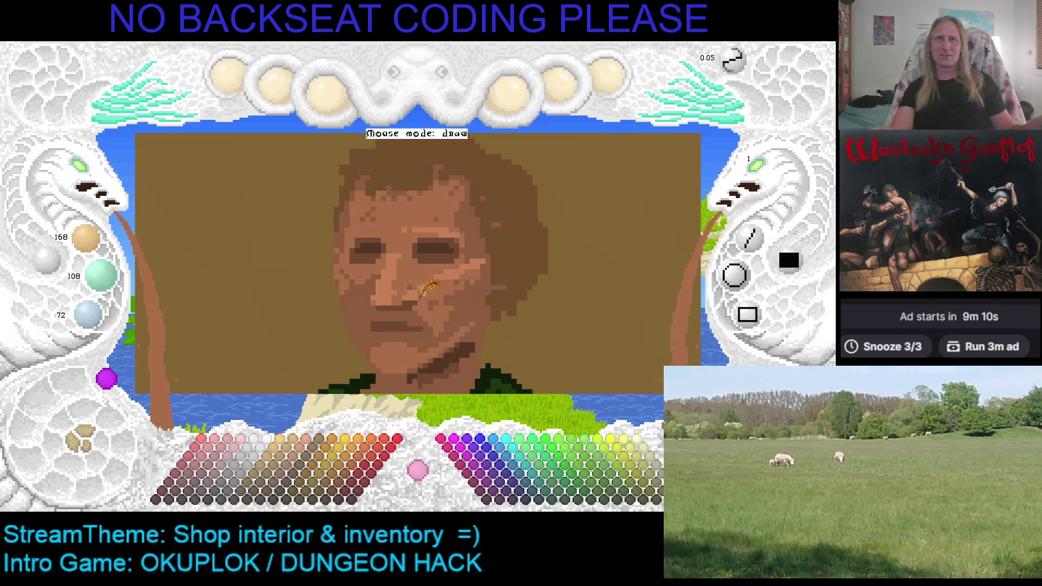
Step: Shade the nose and cheeks with dark, mid and light skin tones sampled from the face
right_click(451, 278)
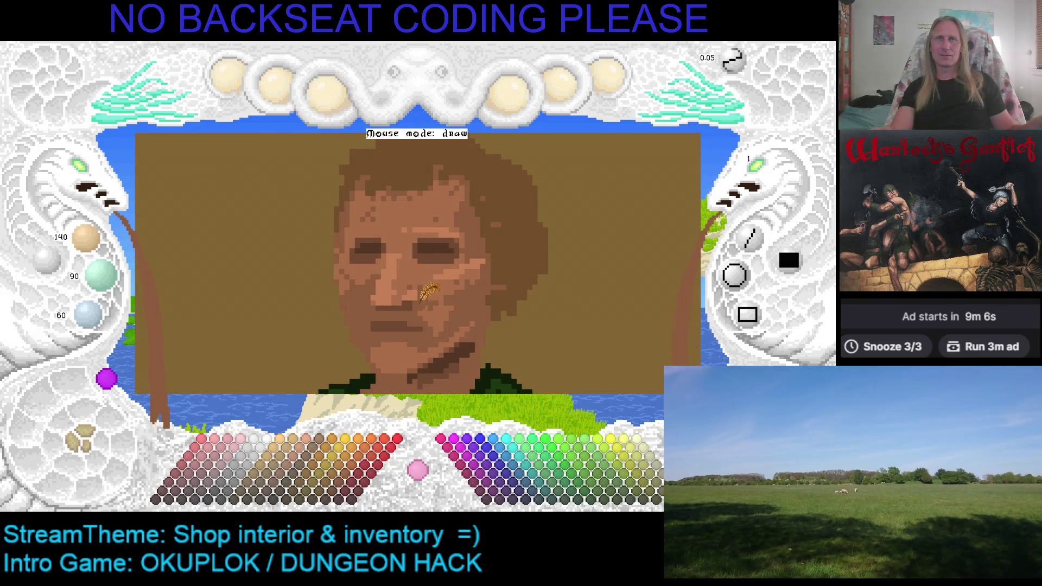
right_click(435, 315)
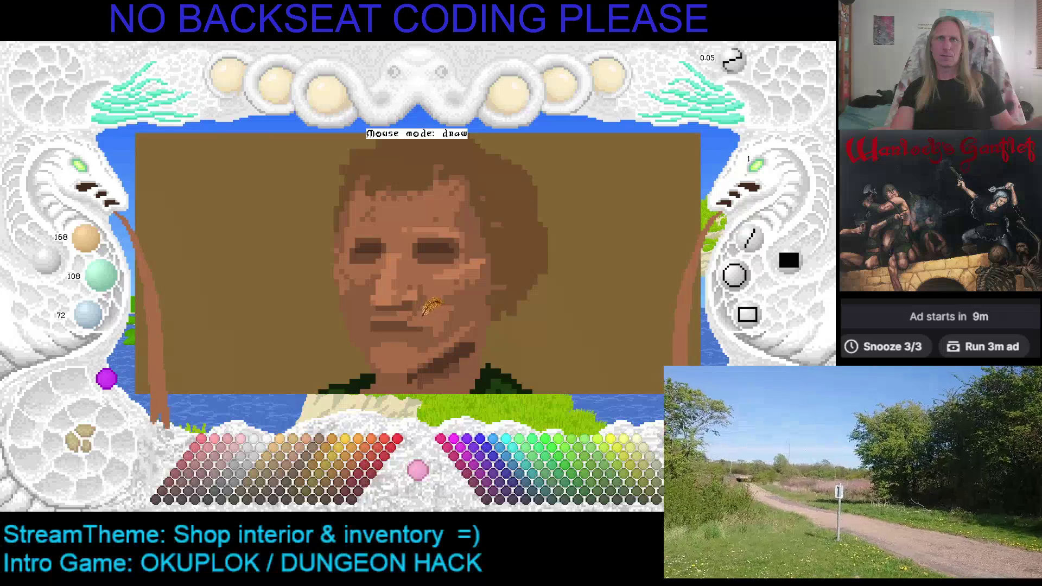
right_click(398, 268)
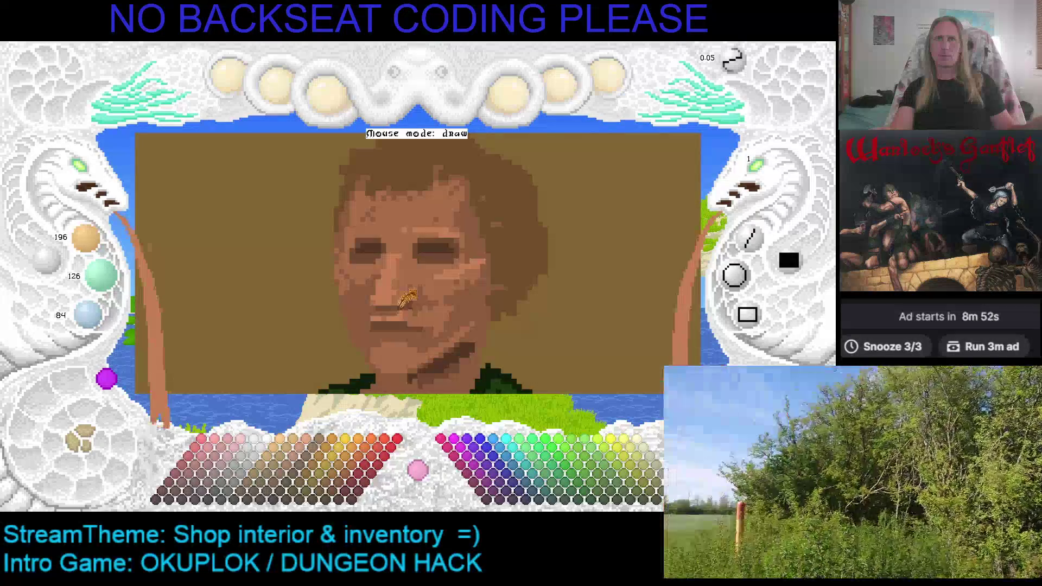
scroll(400, 293, "down", 3)
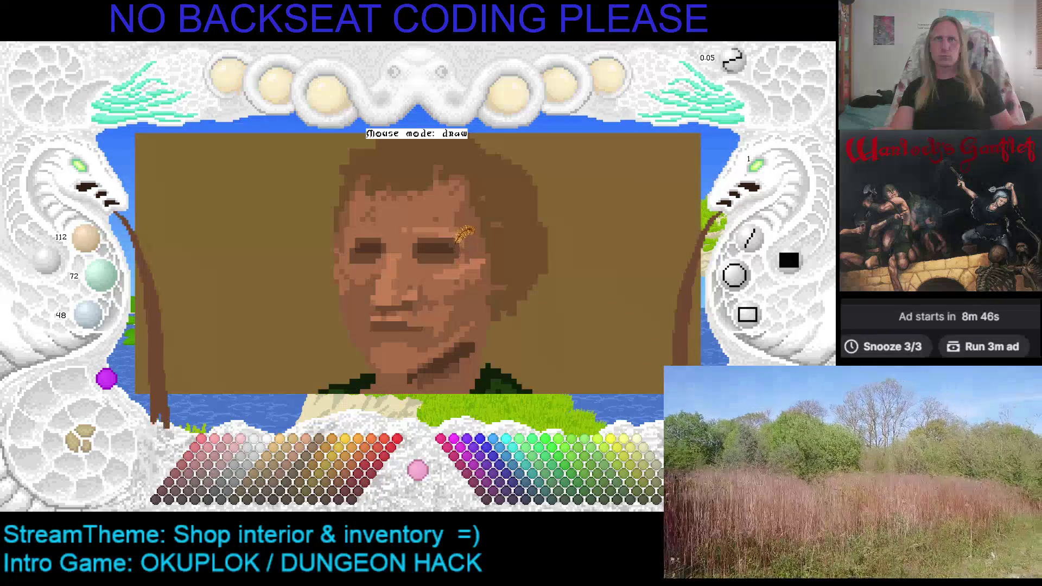
scroll(455, 238, "down", 3)
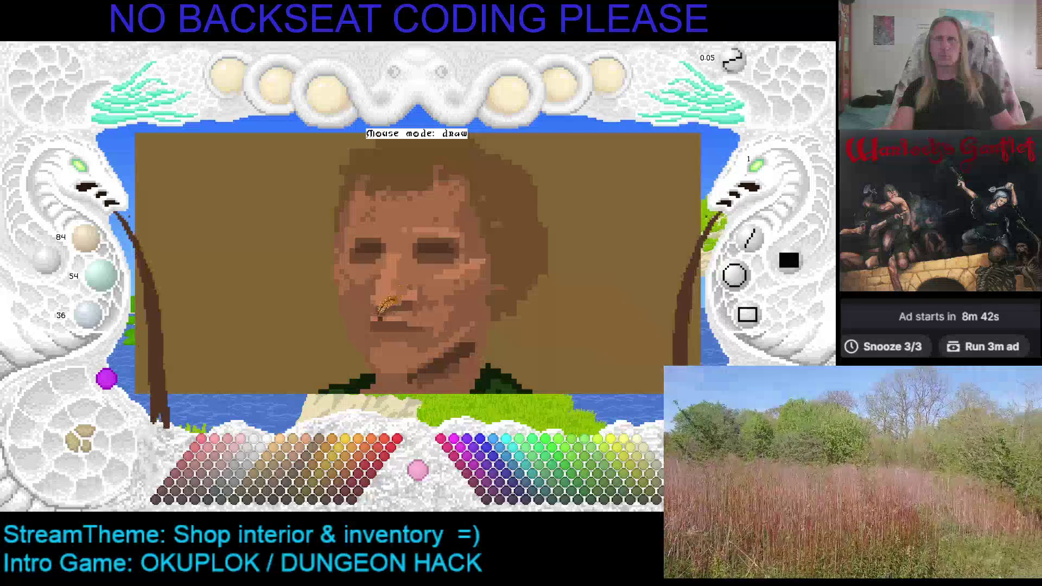
scroll(395, 306, "up", 1)
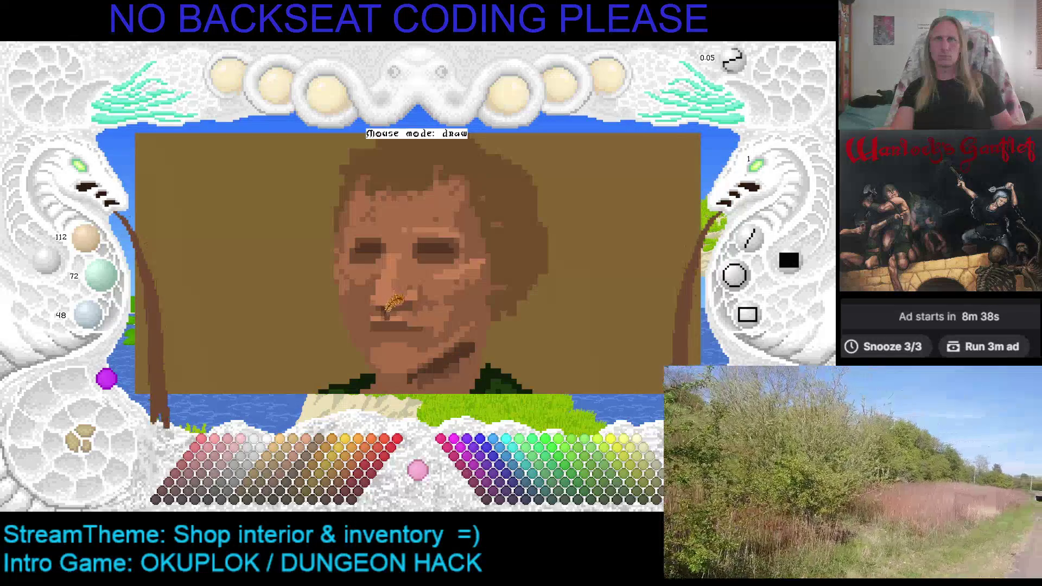
scroll(395, 305, "up", 1)
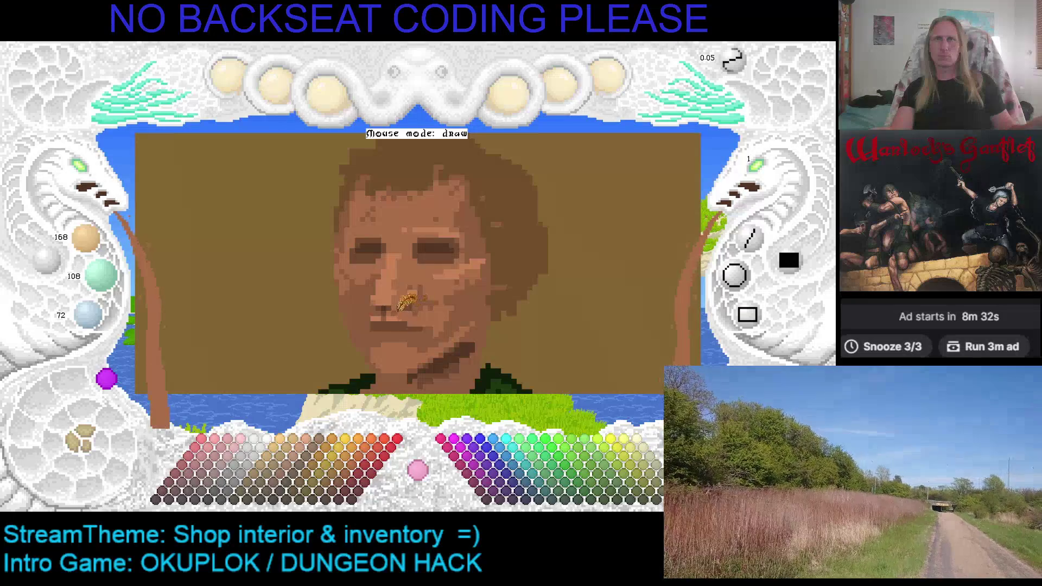
scroll(391, 300, "down", 1)
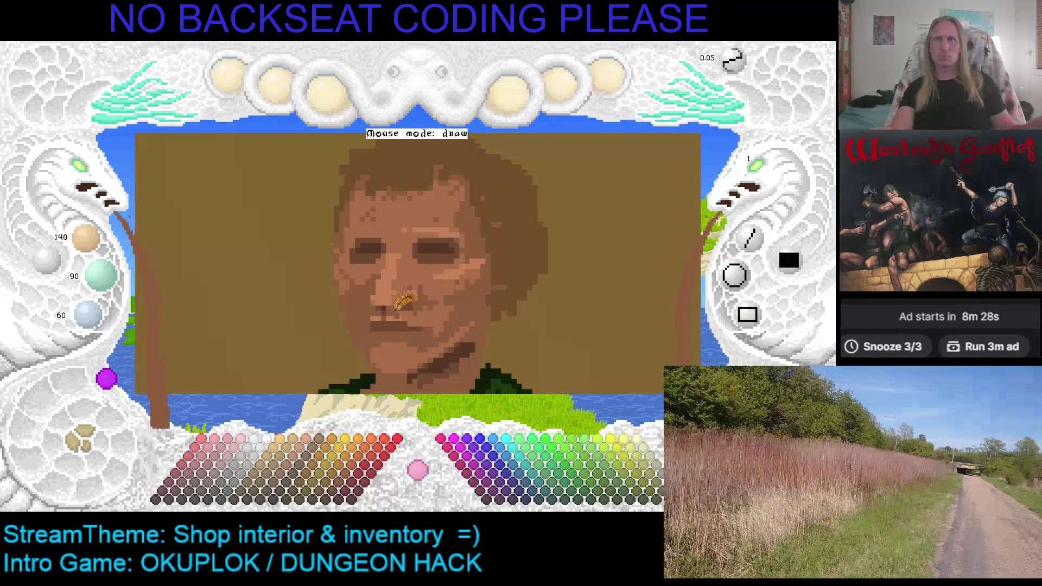
scroll(392, 302, "down", 1)
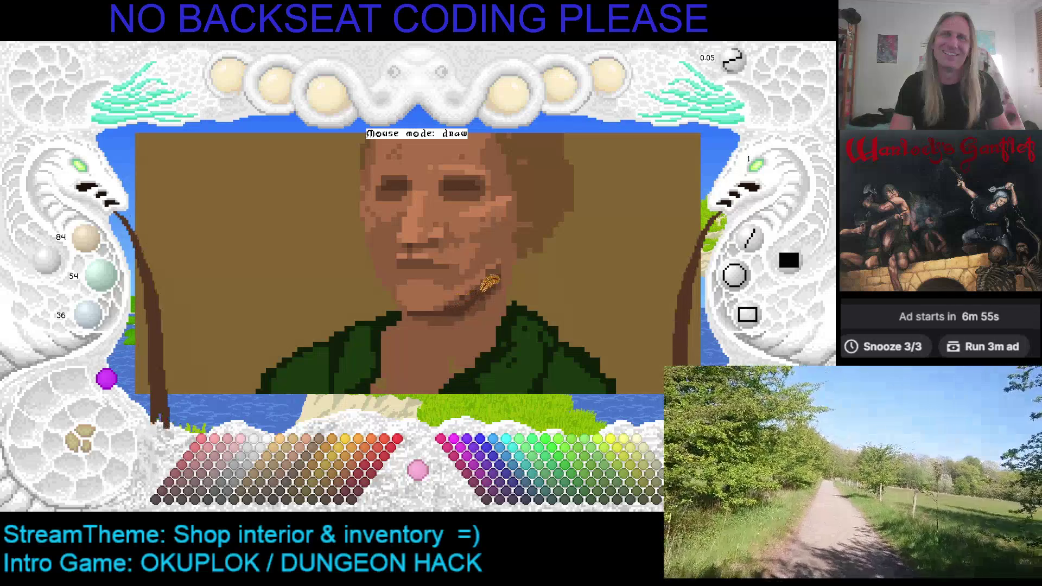
right_click(482, 277)
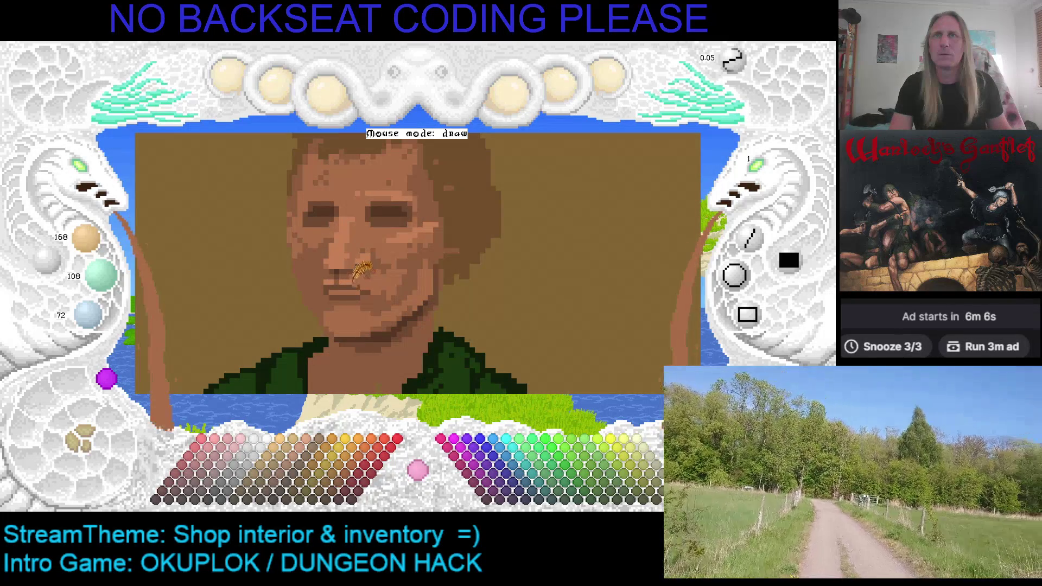
Step: Paint light teeth along the mouth in a pale pink-grey
left_click(239, 466)
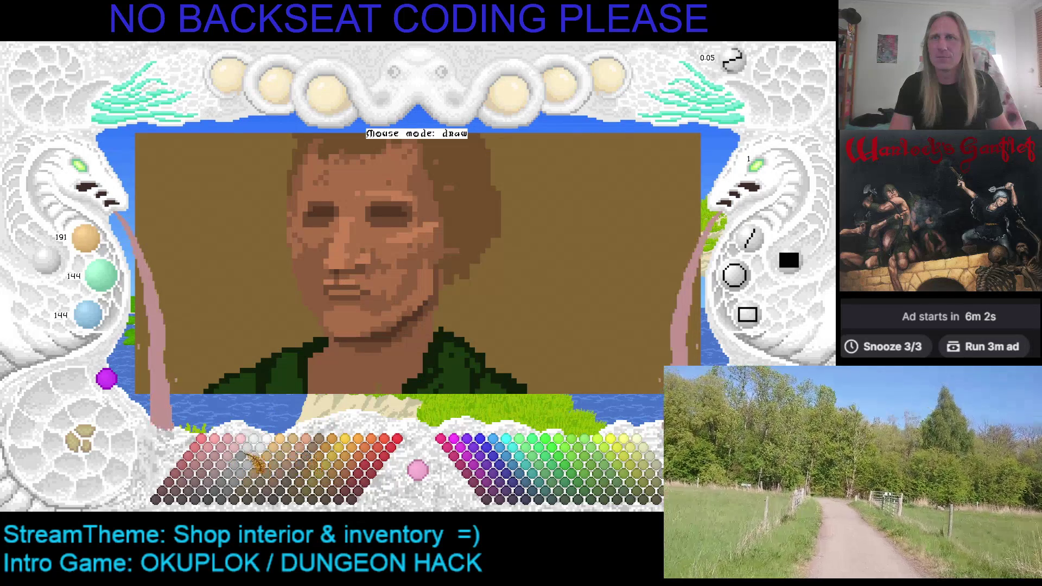
left_click(213, 467)
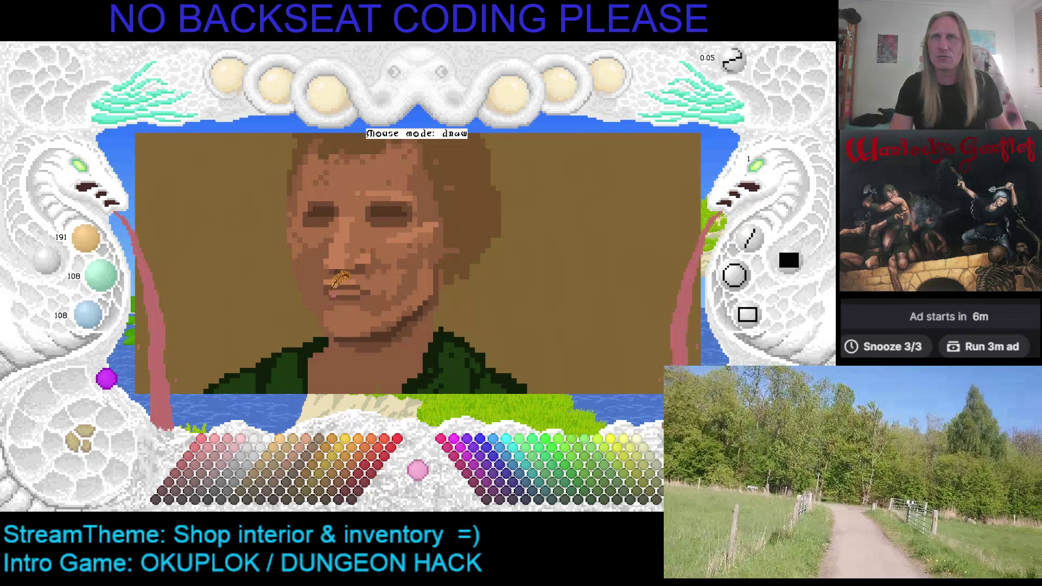
left_click(244, 464)
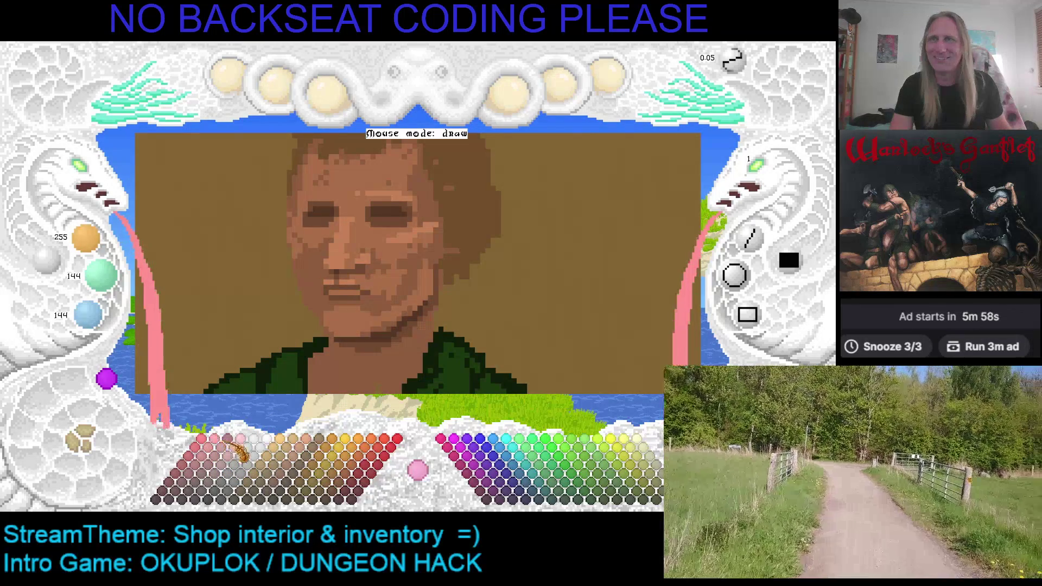
left_click(238, 468)
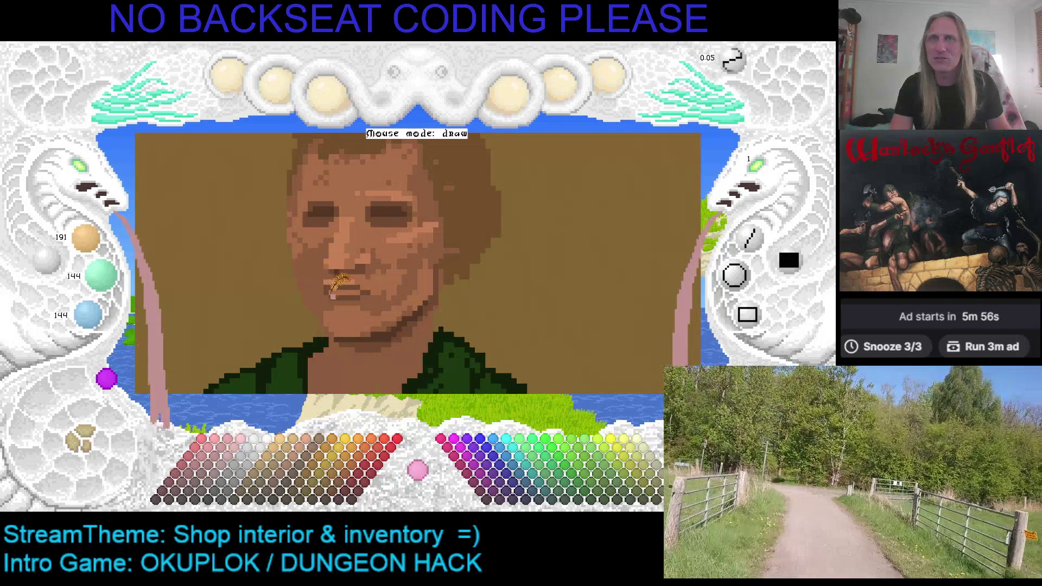
mouse_move(343, 278)
left_mouse_down()
mouse_move(359, 277)
mouse_move(348, 280)
mouse_move(353, 287)
left_mouse_up()
Step: Paint red lips, then tone the lip line down to a darker reddish brown
right_click(359, 276)
left_click(194, 474)
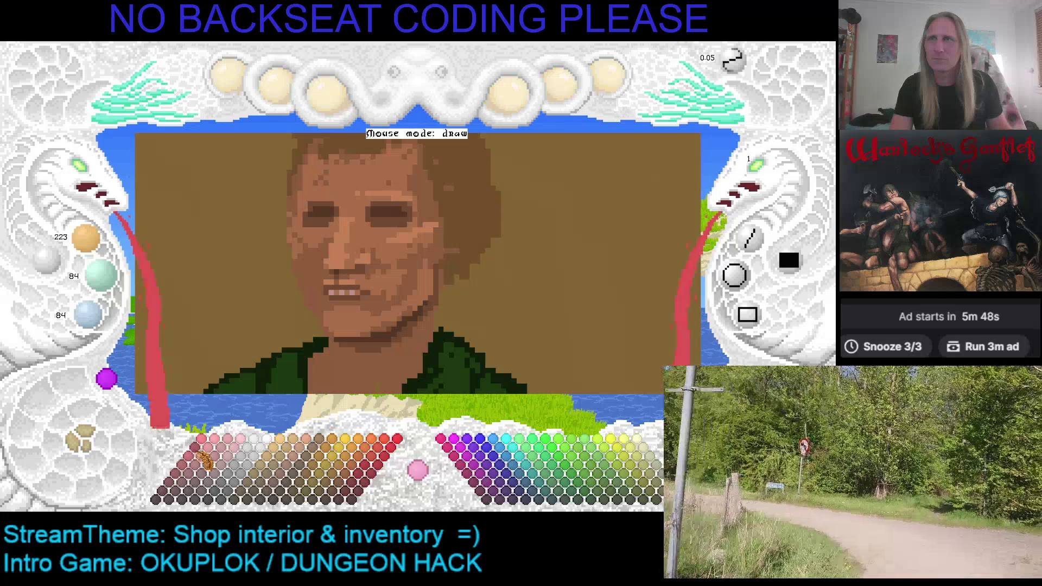
left_click(339, 290)
left_click_drag(335, 286, 348, 286)
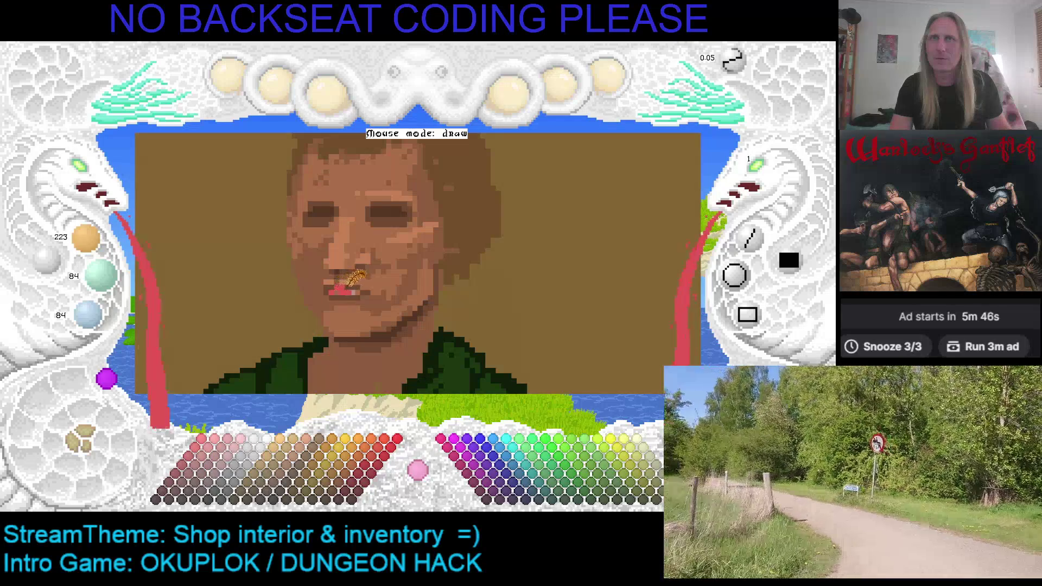
right_click(350, 282)
left_click(345, 285)
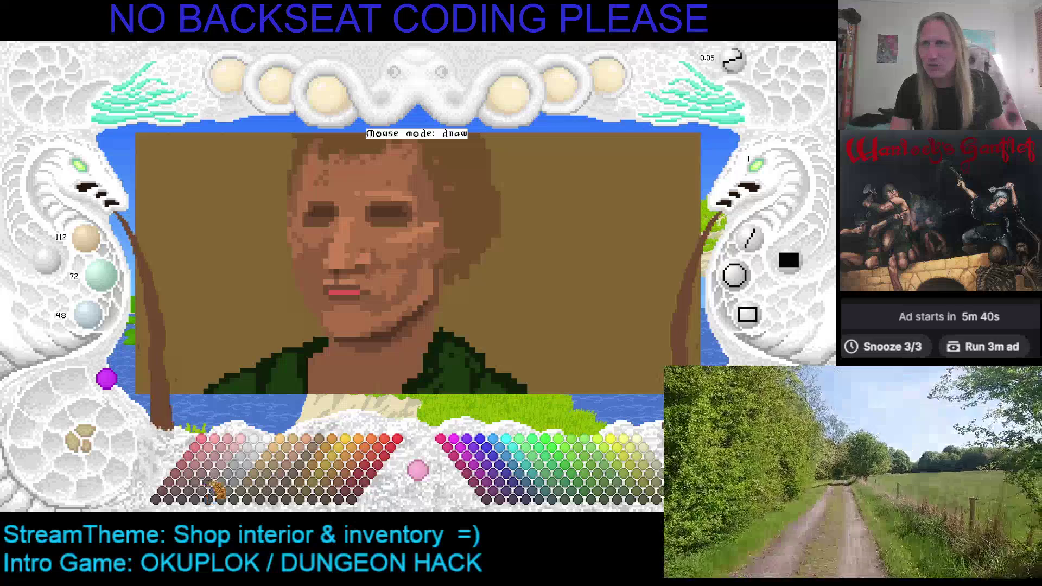
left_click(191, 494)
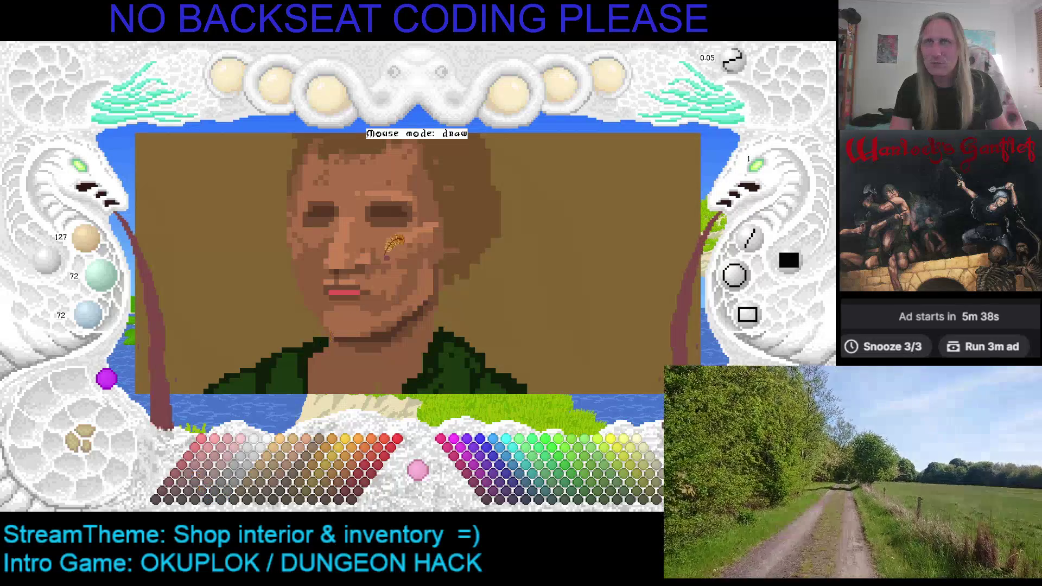
left_click_drag(343, 288, 356, 291)
right_click(350, 279)
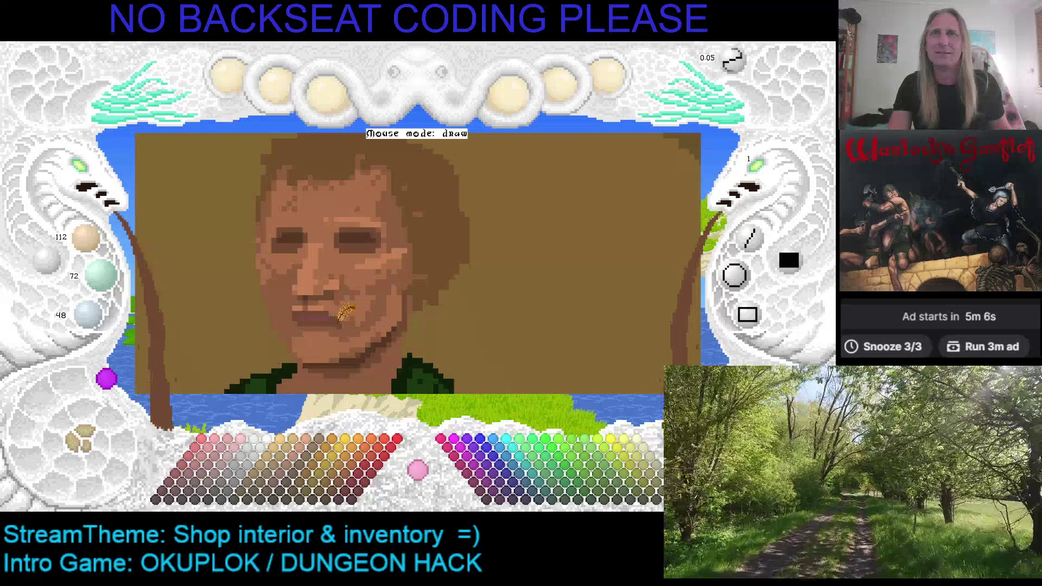
Step: Paint a lighter skin-tone stroke on the cheek beside the right eye
right_click(312, 304)
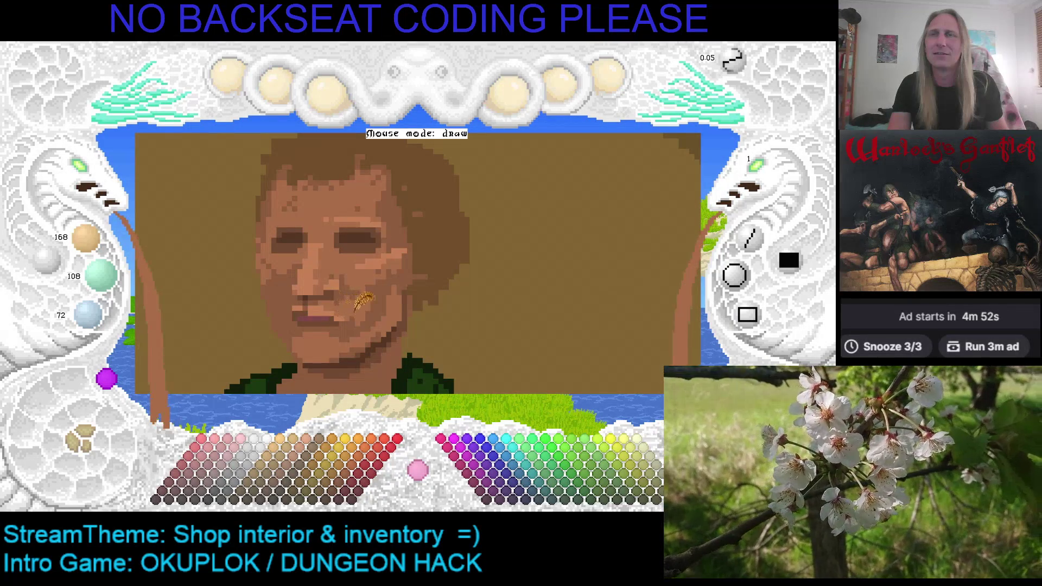
right_click(309, 301)
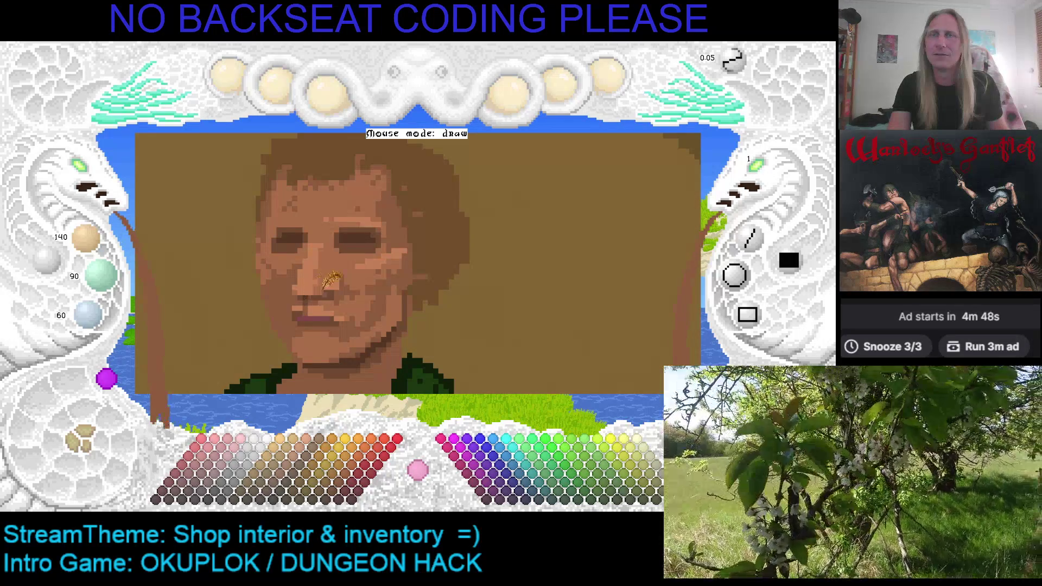
right_click(399, 308)
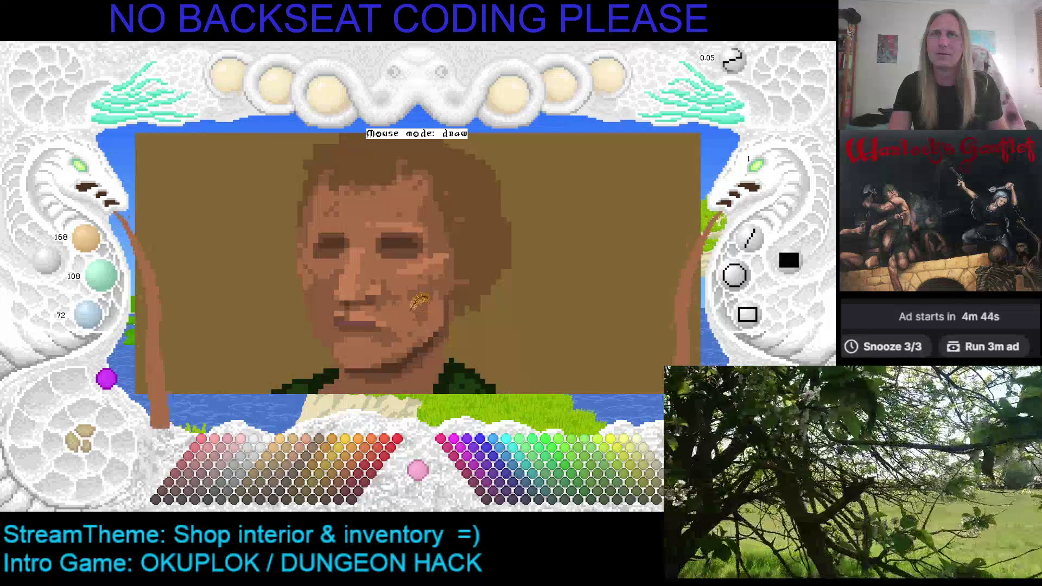
left_click_drag(446, 257, 429, 260)
Step: Sample a mid skin tone from the face and brighten it to 196/126/84
scroll(429, 266, "up", 1)
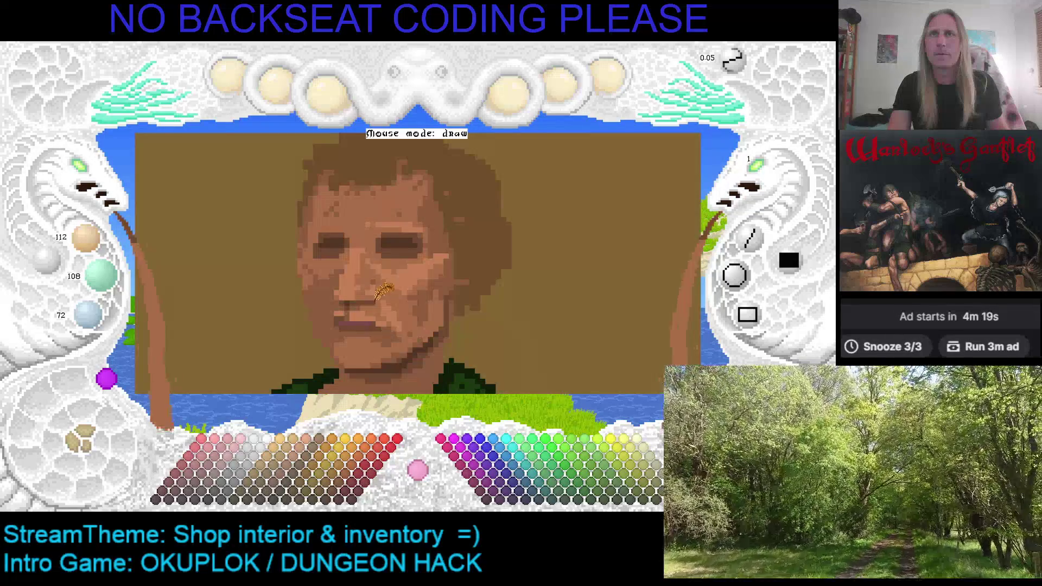
right_click(380, 289)
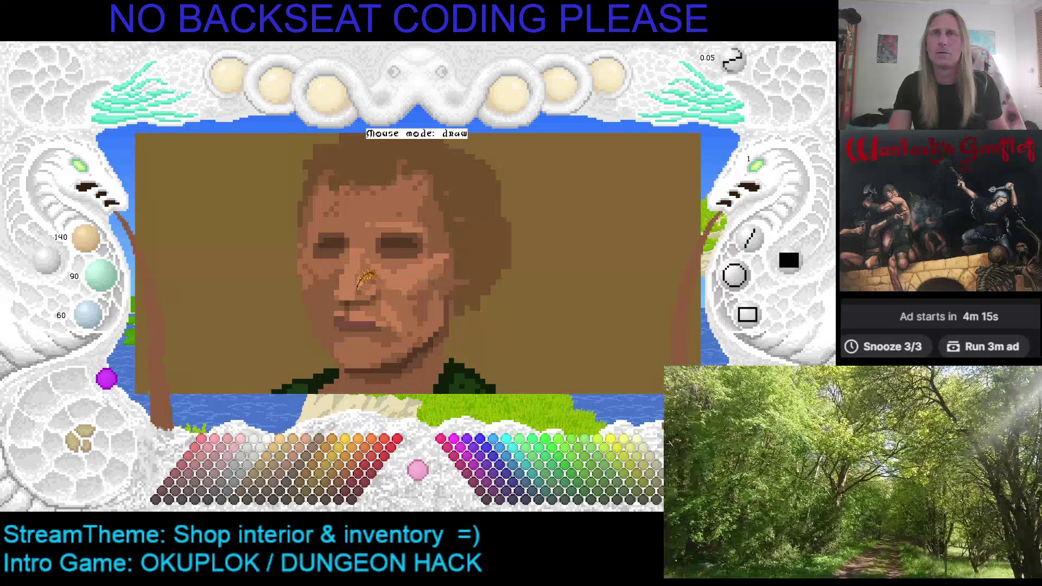
scroll(367, 283, "up", 2)
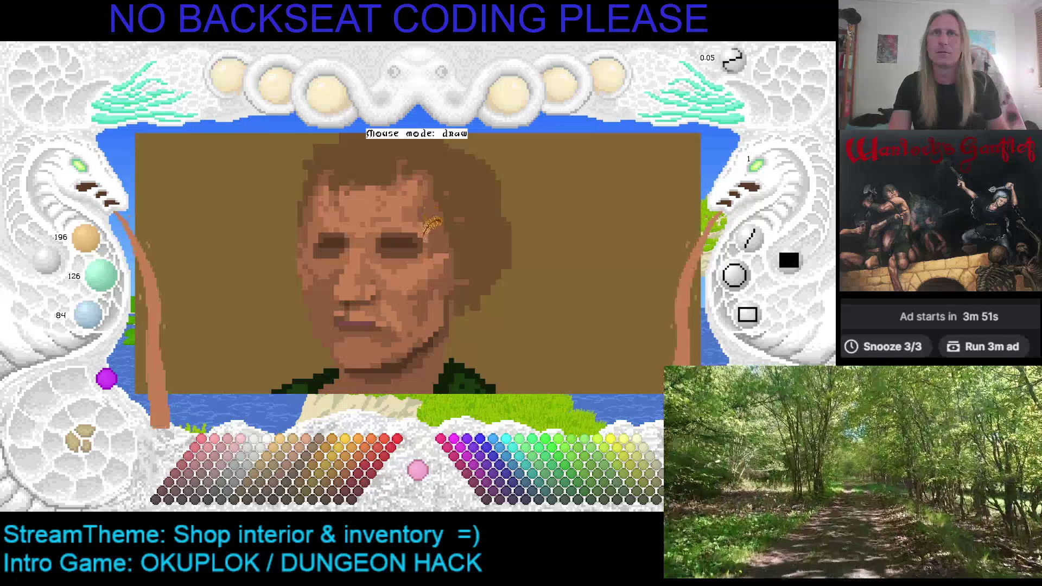
scroll(417, 209, "down", 1)
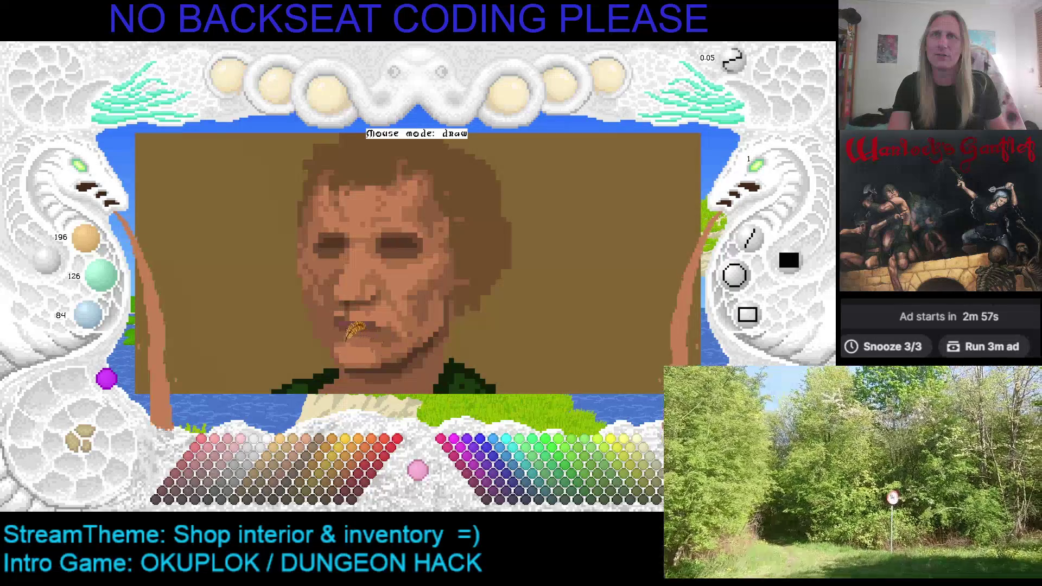
Step: Pick the slightly darker 168/108/72 skin tone from beside the lips
right_click(341, 342)
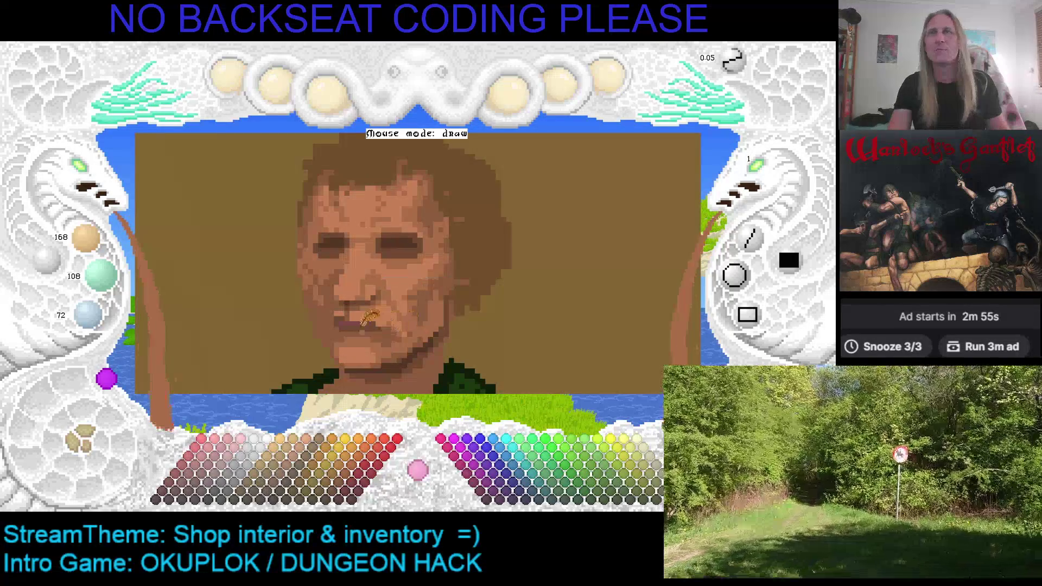
Step: Centre the face in view and mix a muted pinkish brown, 168/108/108, for the lips
key("Right")
key("Up")
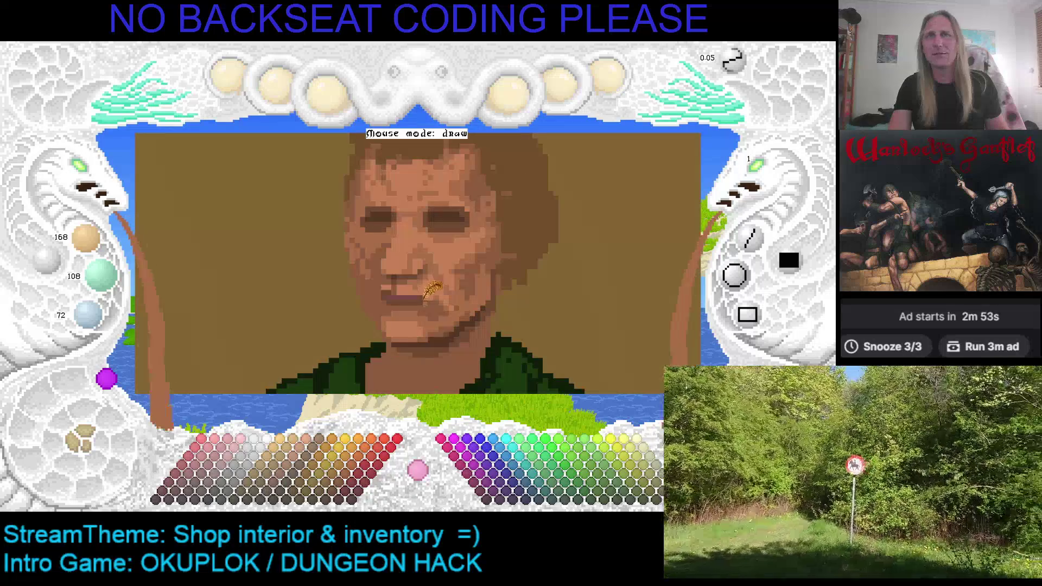
right_click(396, 293)
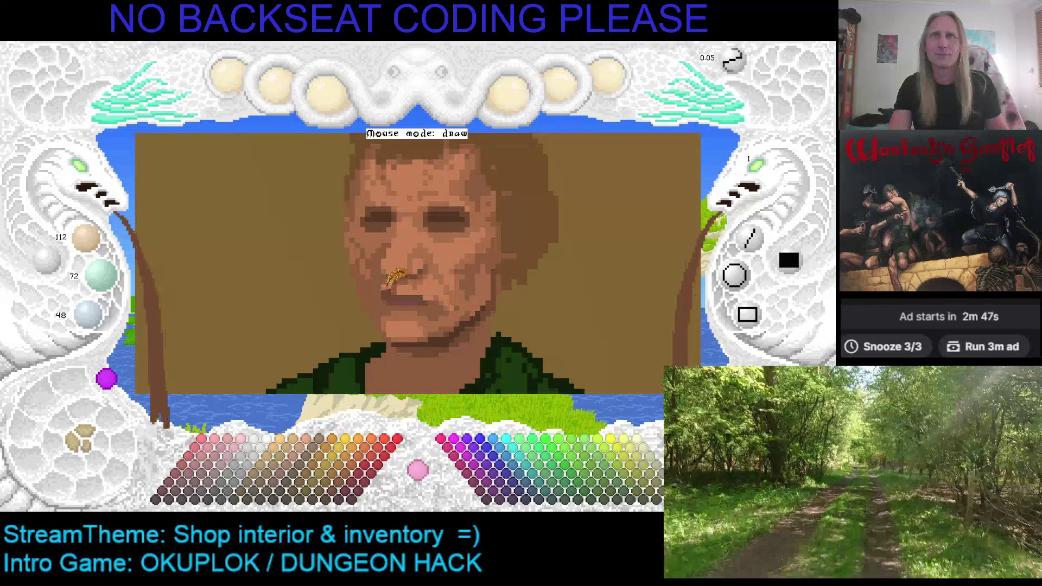
right_click(386, 288)
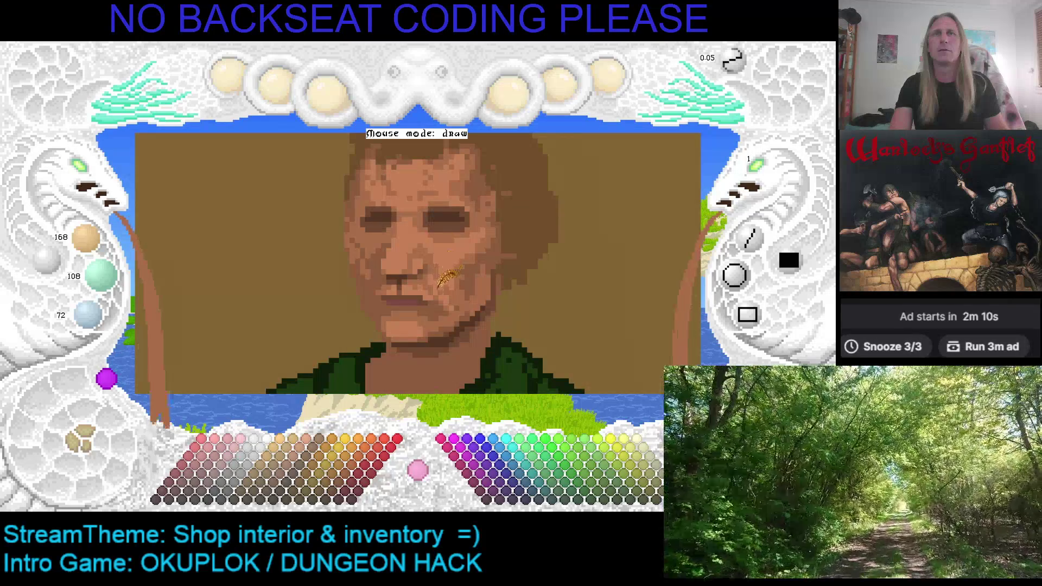
scroll(429, 279, "up", 2)
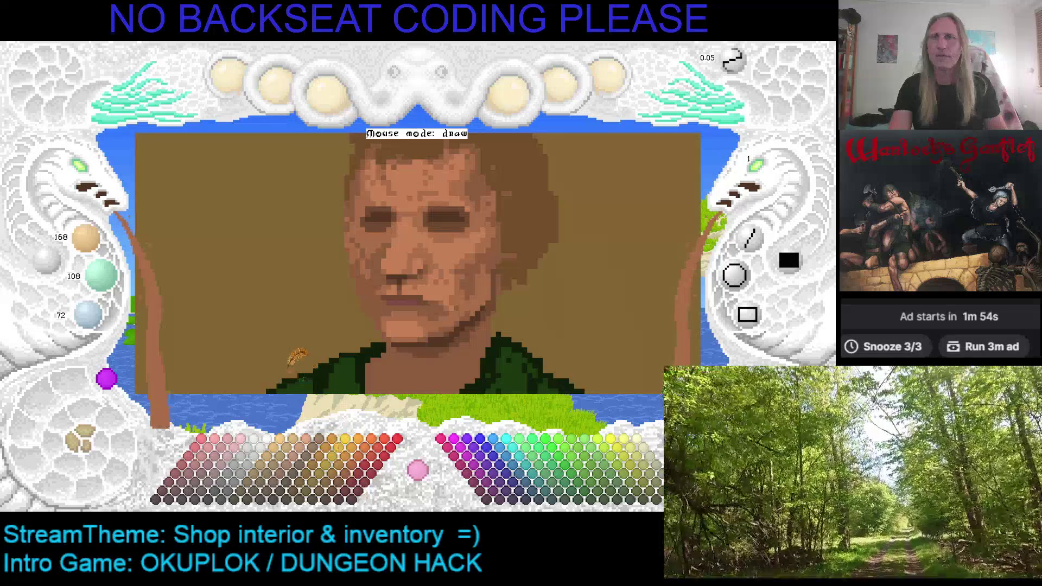
left_click(217, 475)
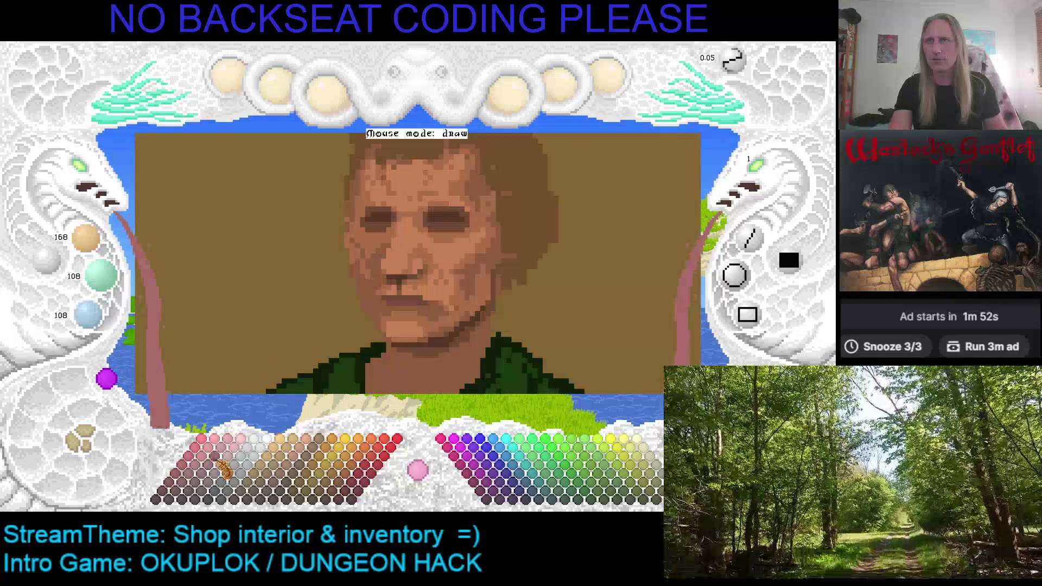
Step: Try lighter pink 191/108/108, sample cheek and nose tones, and dab pink at the lip corner
left_click(235, 476)
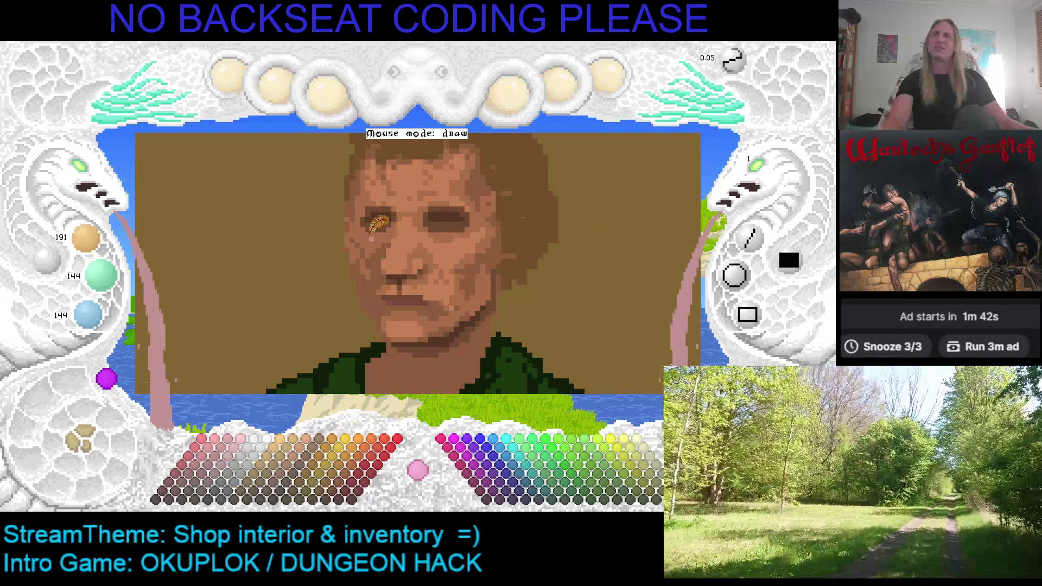
right_click(423, 238)
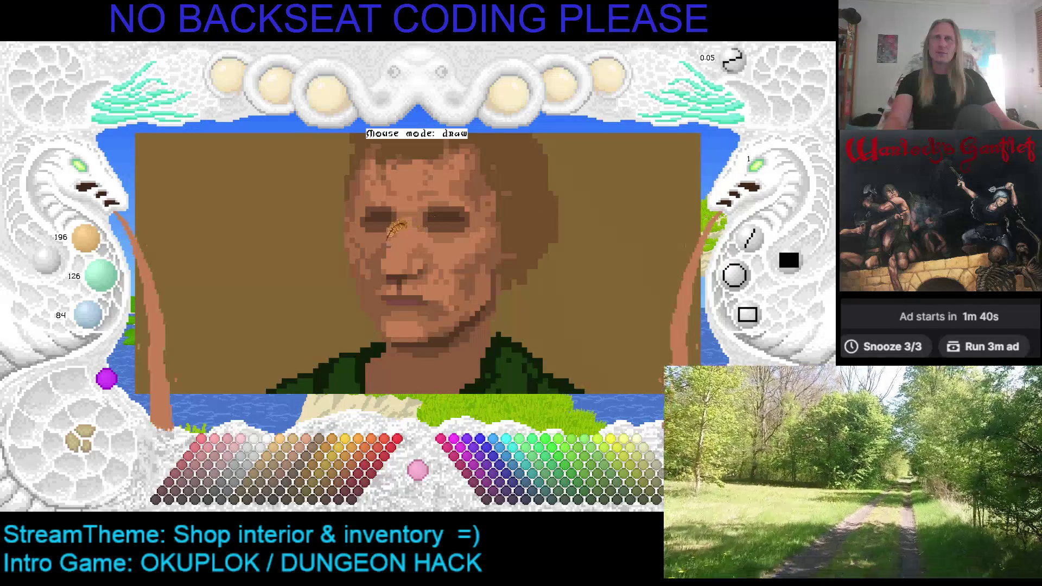
right_click(383, 232)
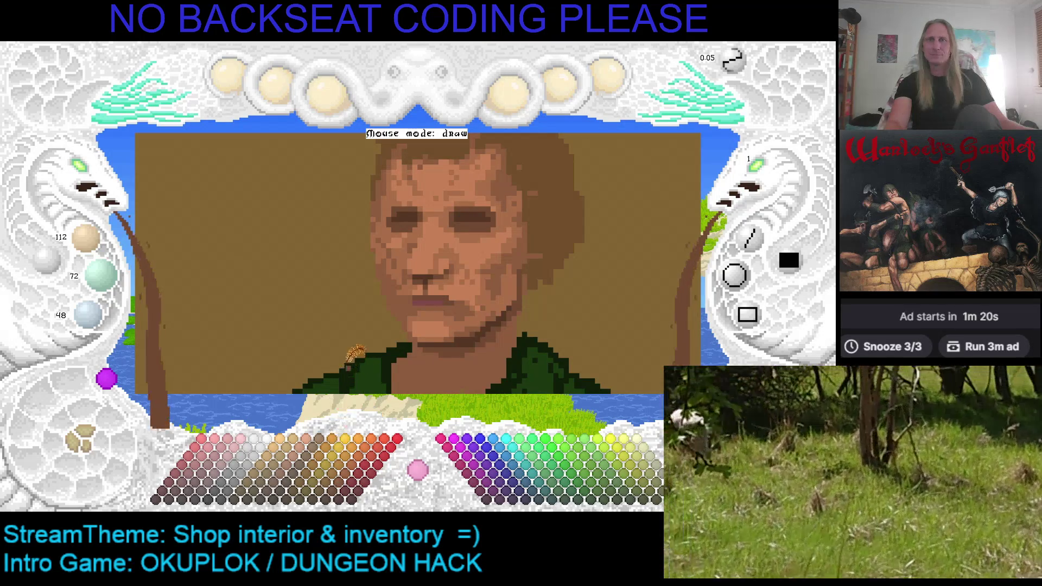
left_click(211, 477)
Step: Paint a pink line across the mouth and darken the shadow under the nose with reddish brown
left_click(415, 302)
left_click_drag(421, 297, 444, 302)
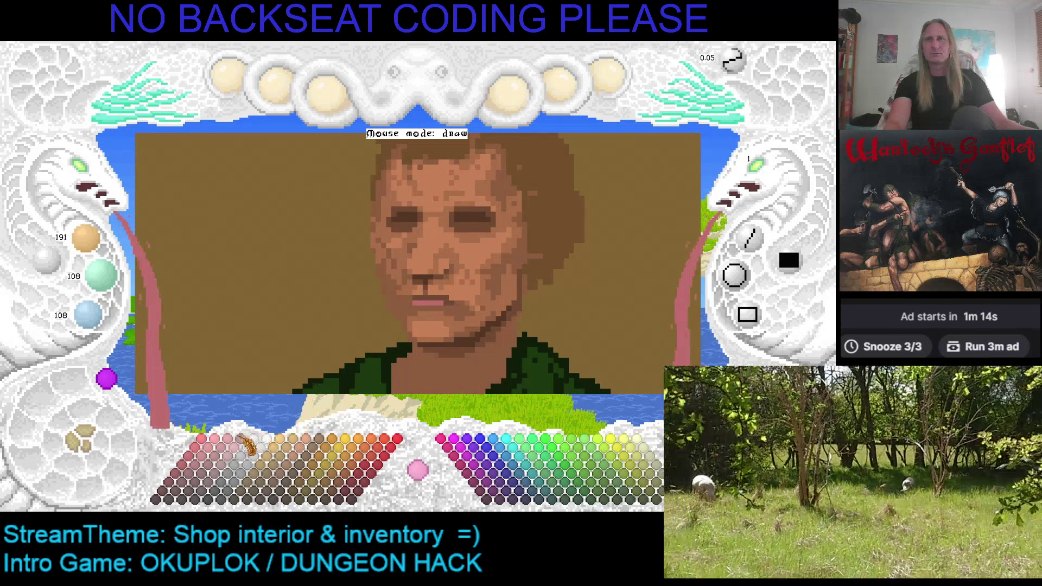
left_click(210, 485)
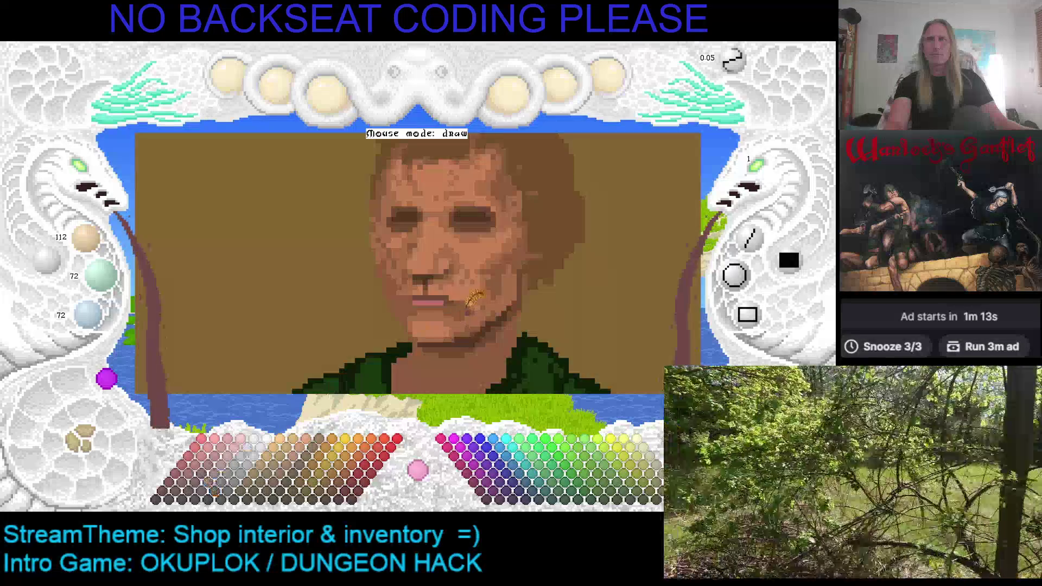
left_click_drag(419, 293, 446, 293)
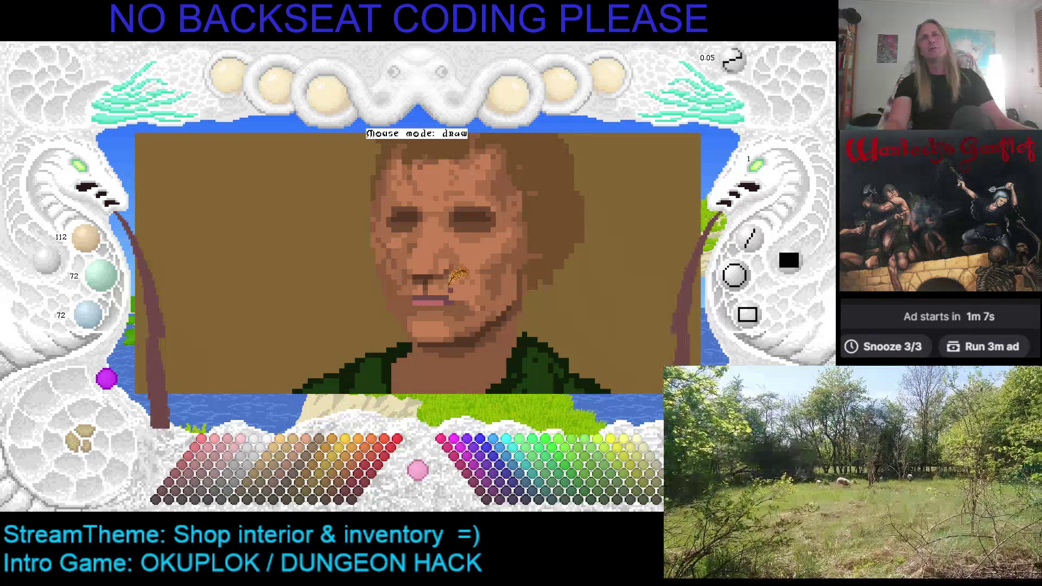
Step: Sample nose and lip skin tones and try darker and lighter reddish browns for the lips
right_click(449, 295)
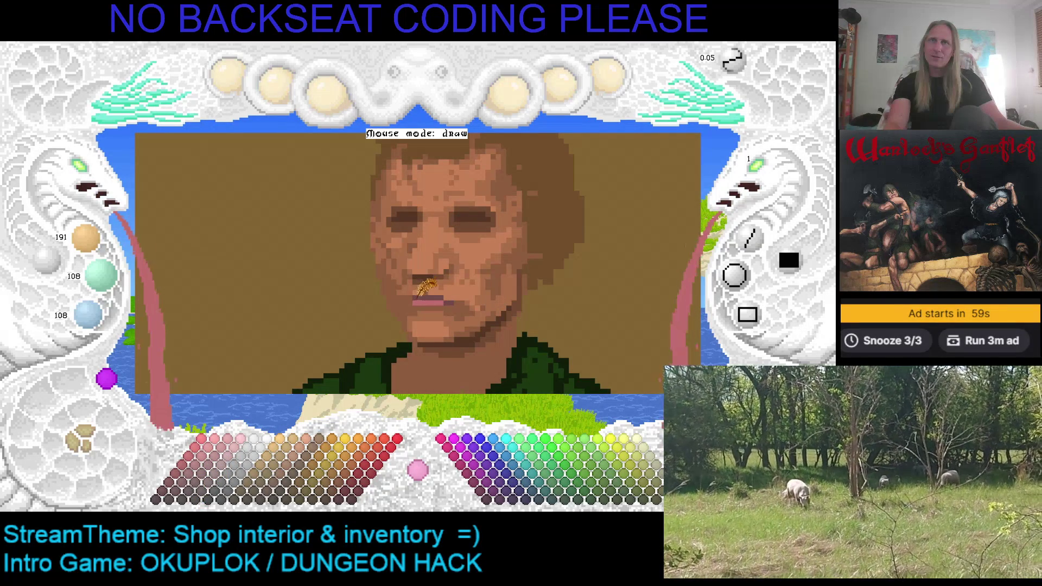
left_click(195, 483)
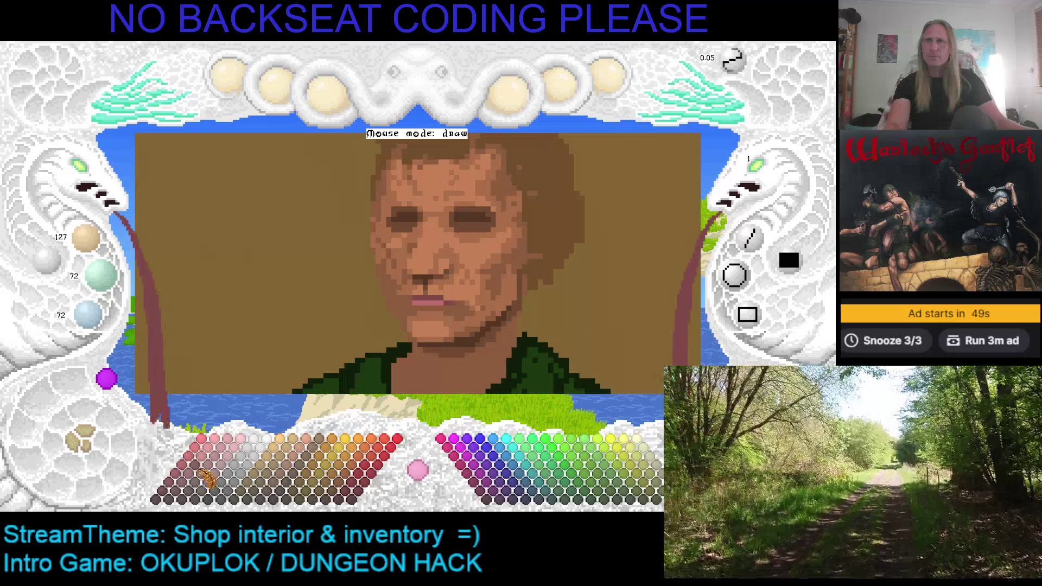
left_click(200, 485)
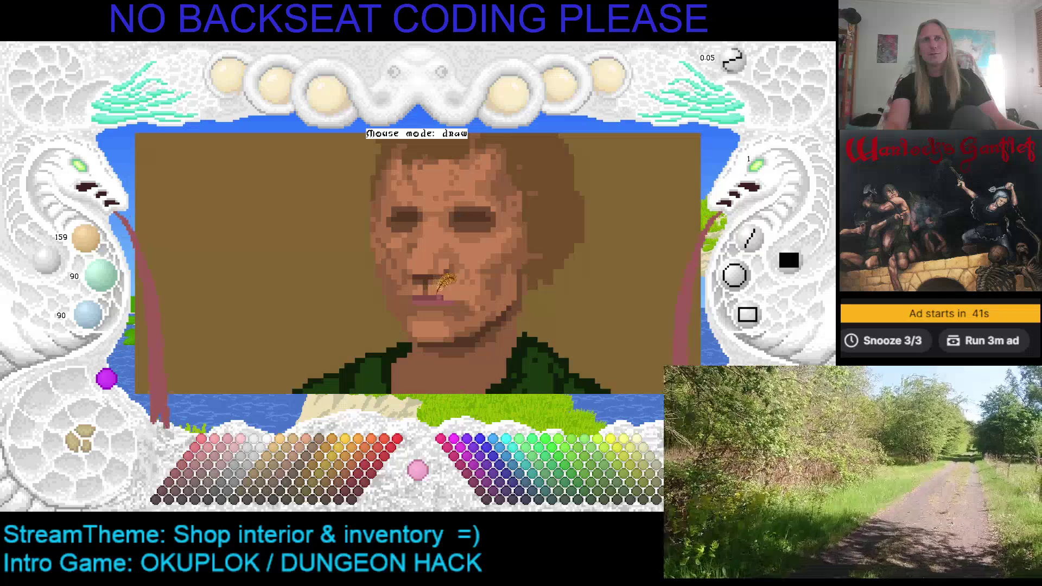
right_click(443, 295)
right_click(443, 295)
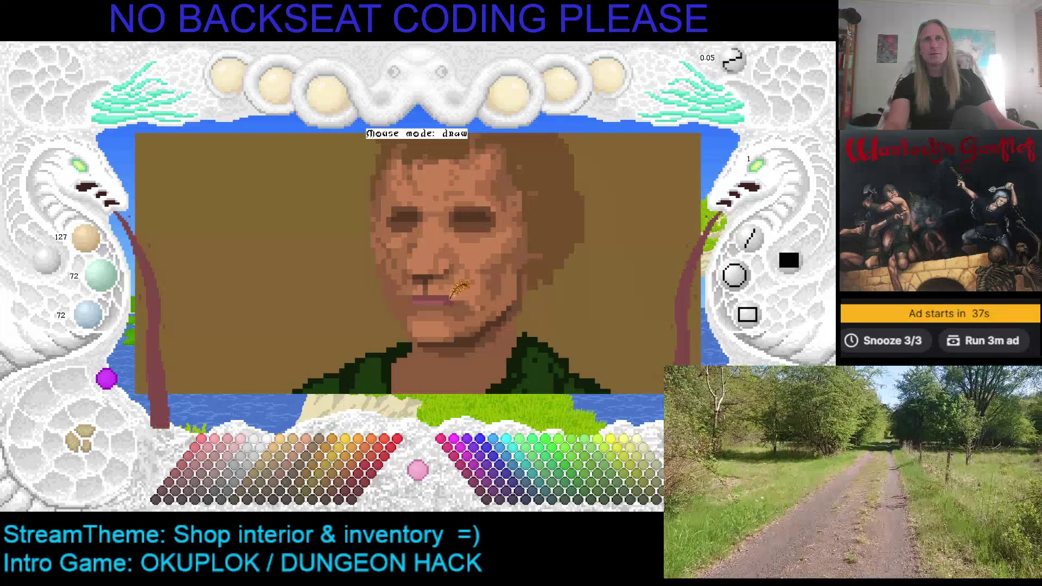
right_click(444, 297)
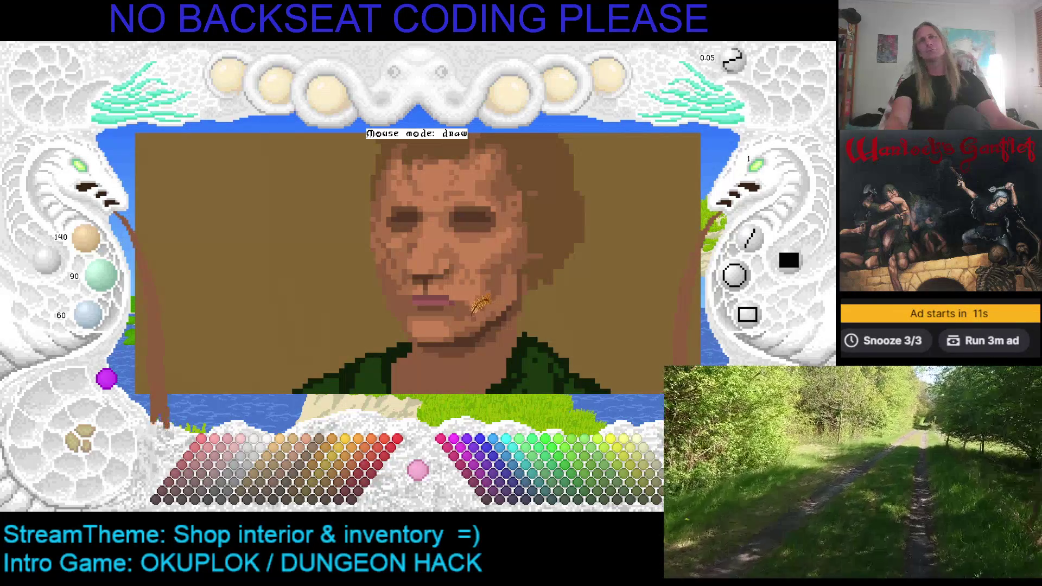
right_click(405, 291)
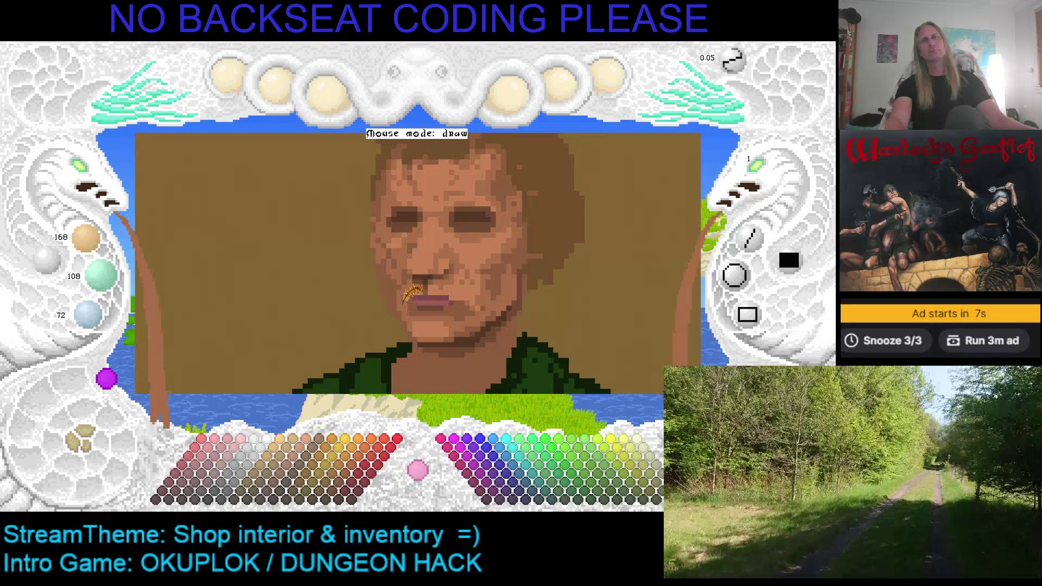
right_click(408, 295)
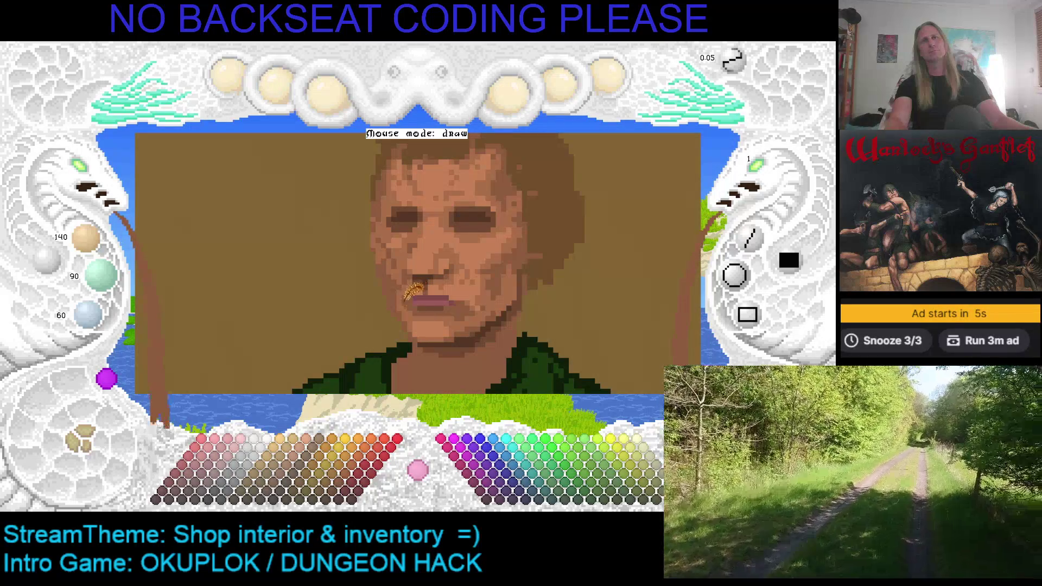
Step: Sample cheek and eye tones, nudge the shade with plus/minus, then pick dark brown 78/60/30
scroll(414, 279, "down", 1)
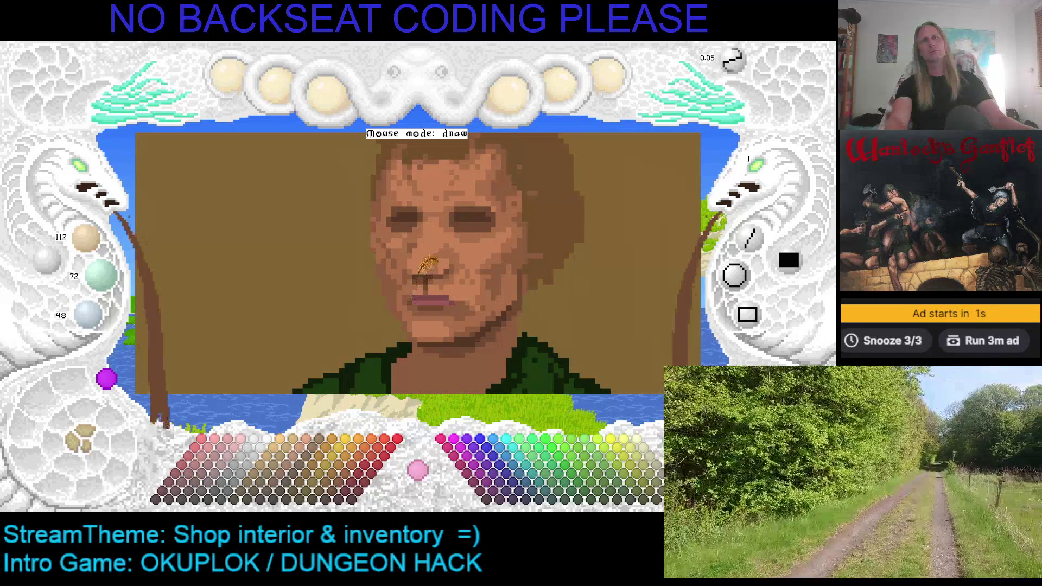
scroll(419, 272, "up", 1)
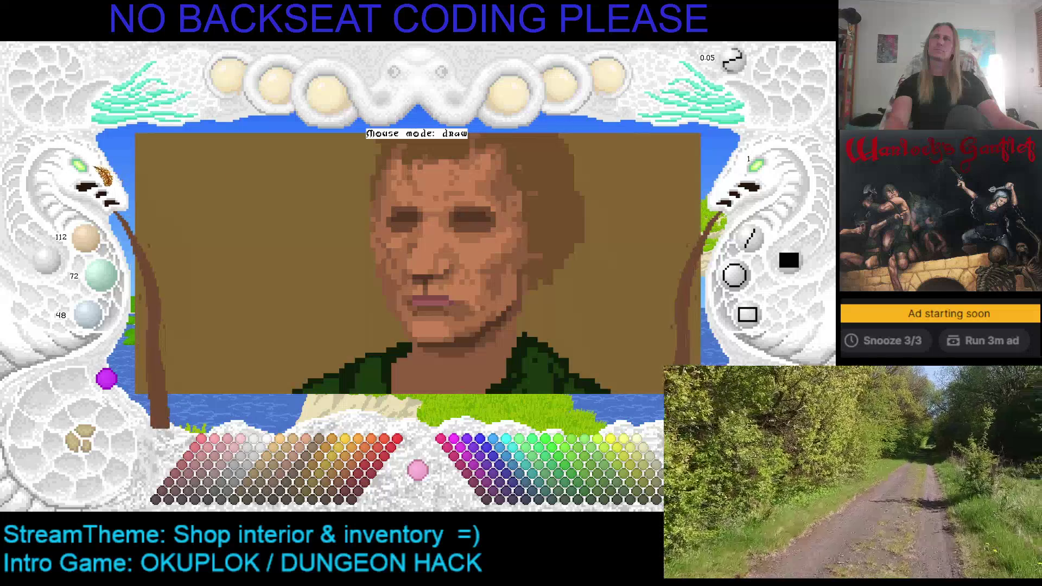
right_click(399, 278)
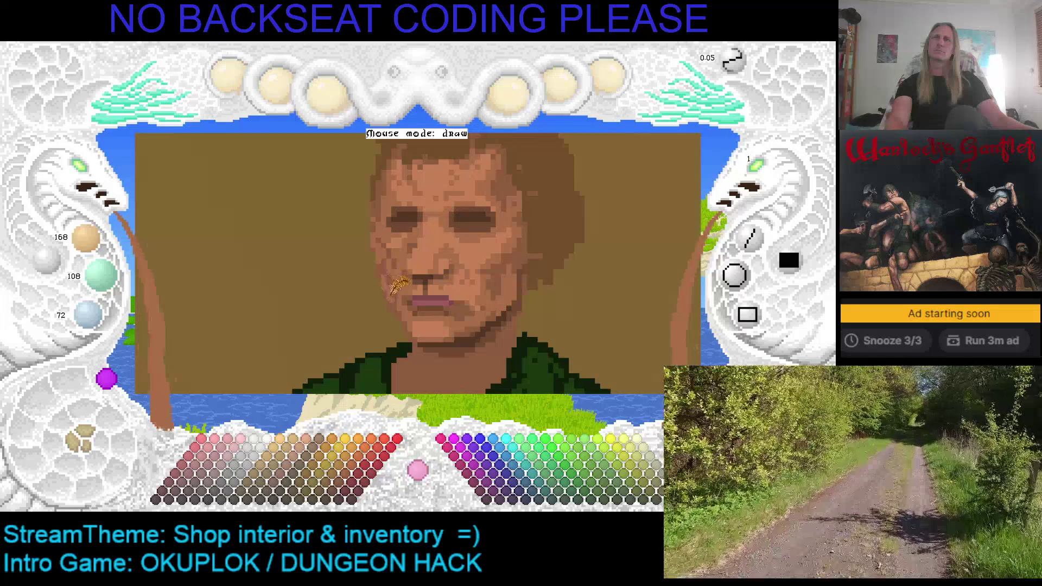
right_click(402, 232)
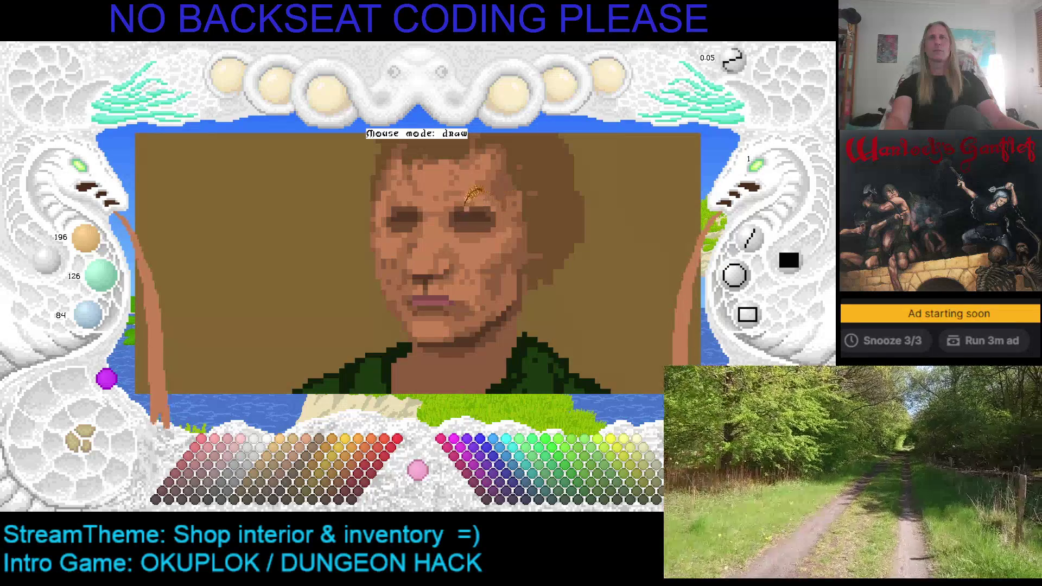
right_click(473, 243)
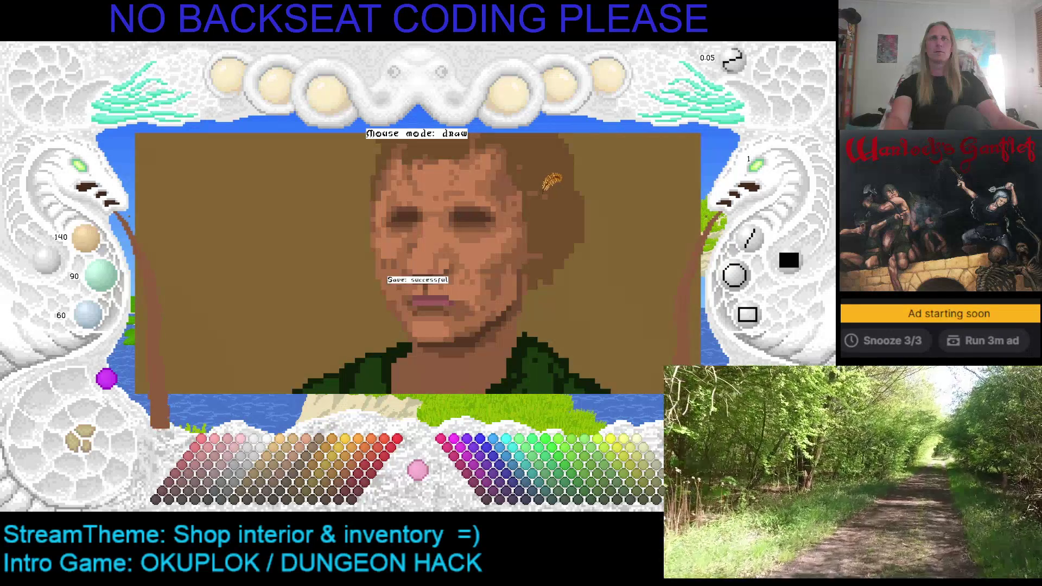
scroll(402, 201, "down", 1)
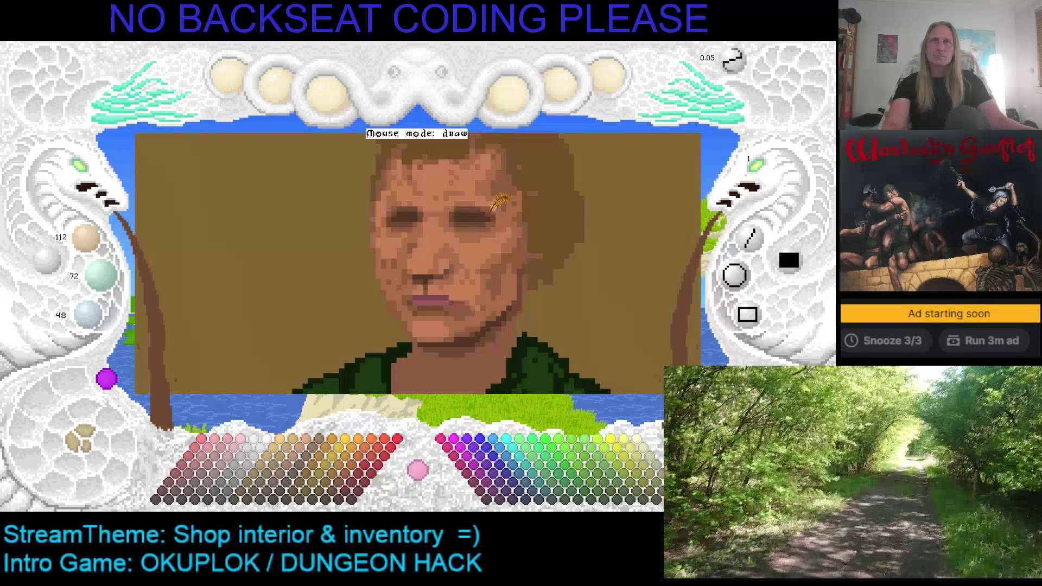
key("plus")
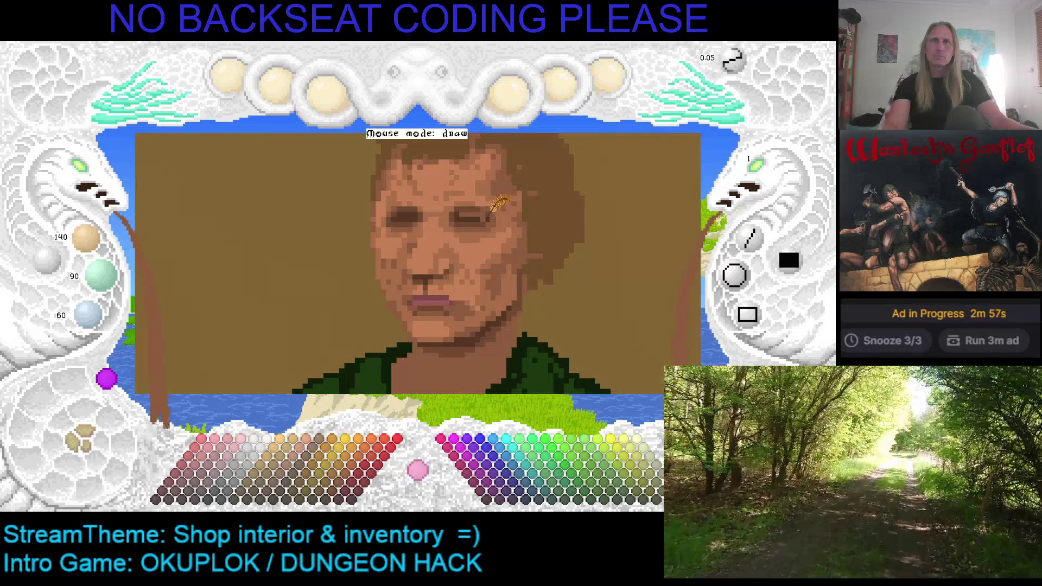
key("minus")
key("plus")
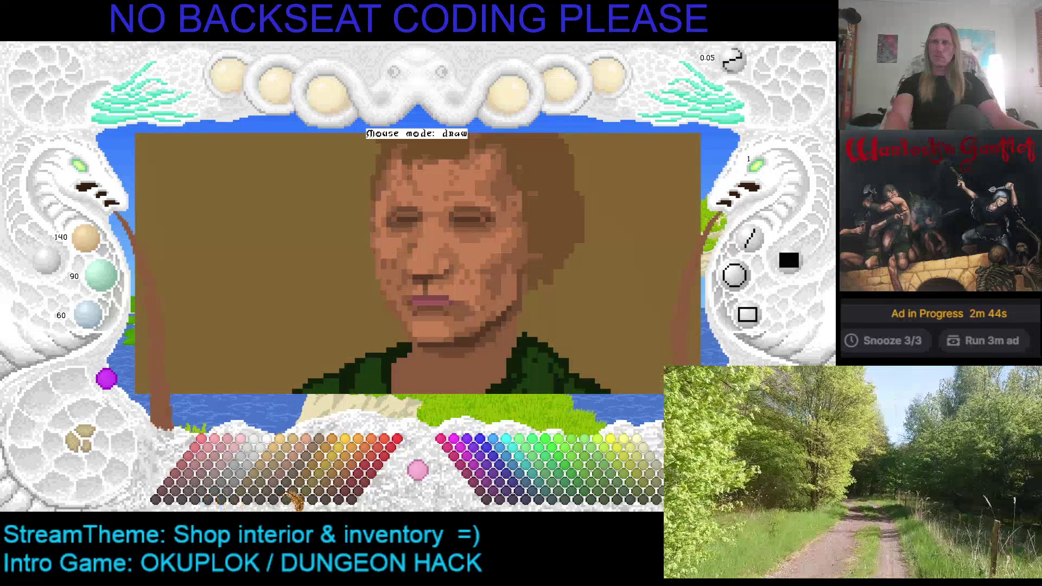
left_click(267, 502)
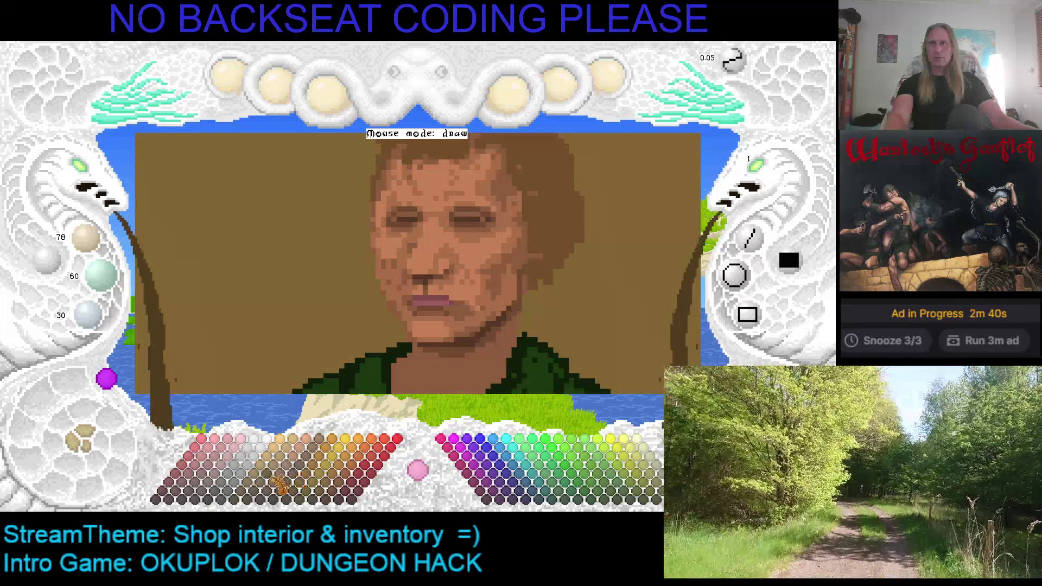
Step: Try very dark browns from the eyebrows, then sample the nose's light skin tone 196/126/84
left_click(264, 498)
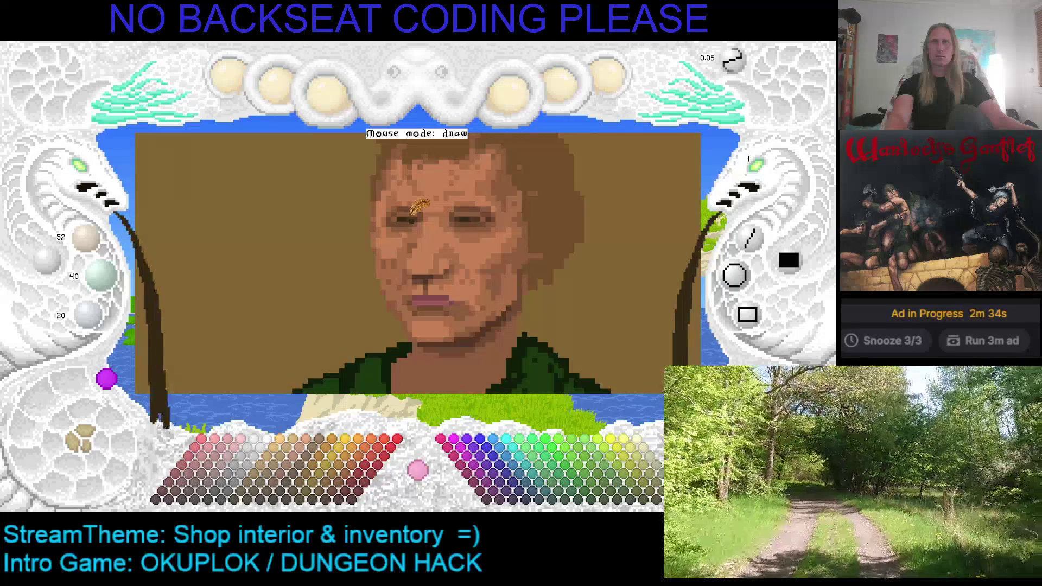
right_click(411, 216)
right_click(404, 215)
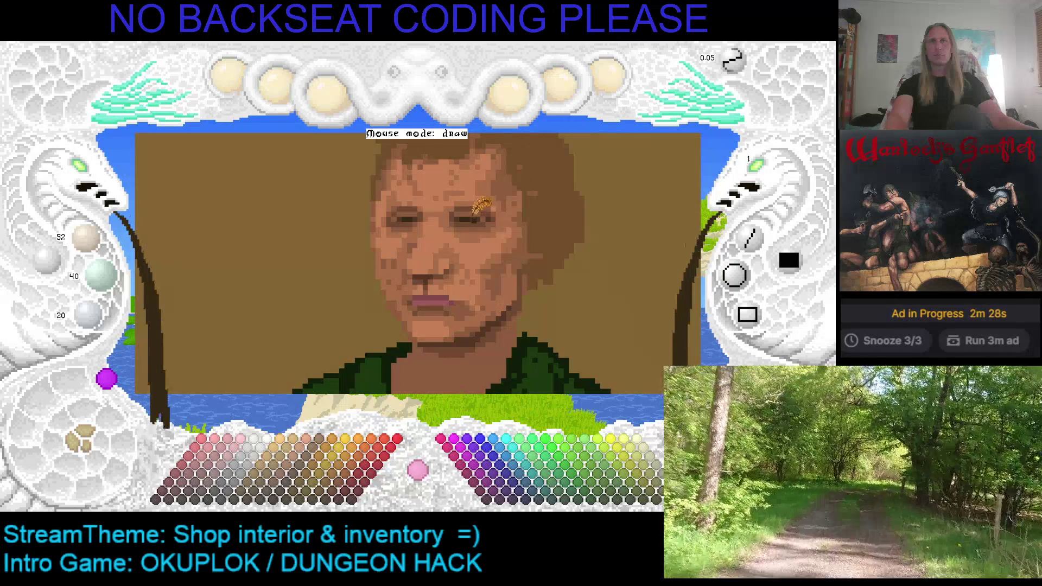
scroll(489, 222, "up", 1)
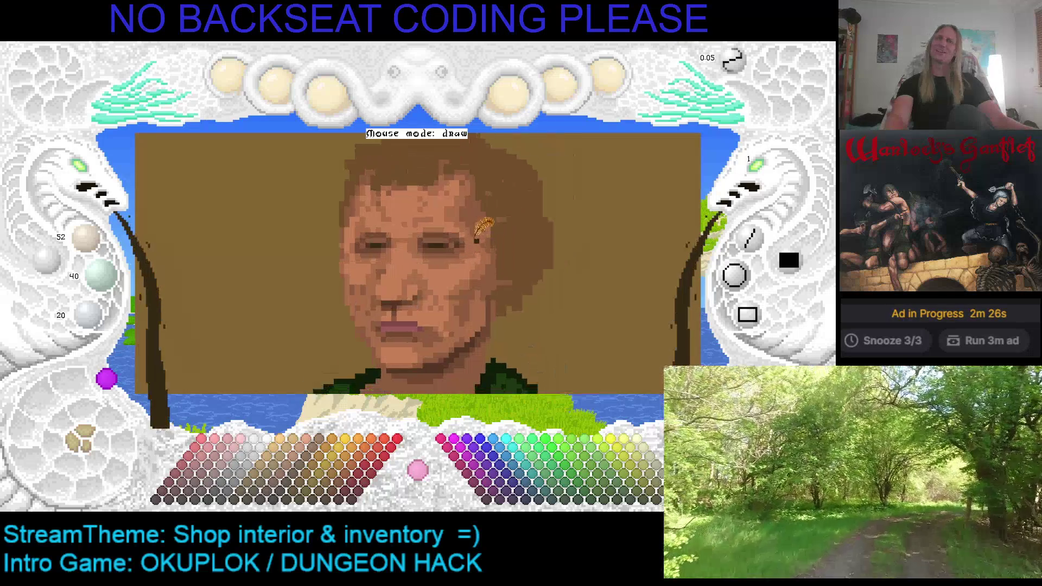
scroll(356, 222, "down", 1)
right_click(422, 206)
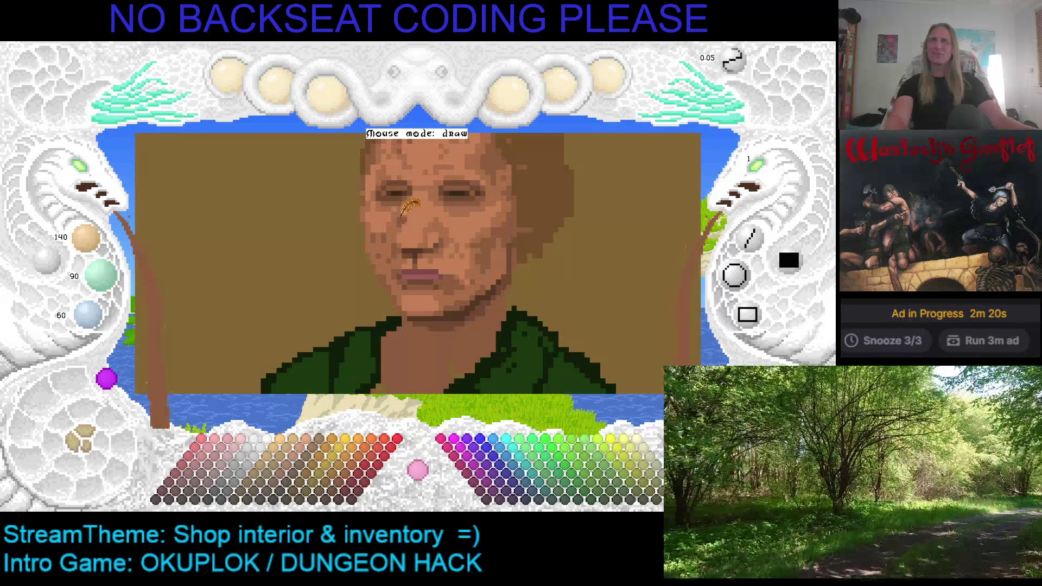
right_click(403, 208)
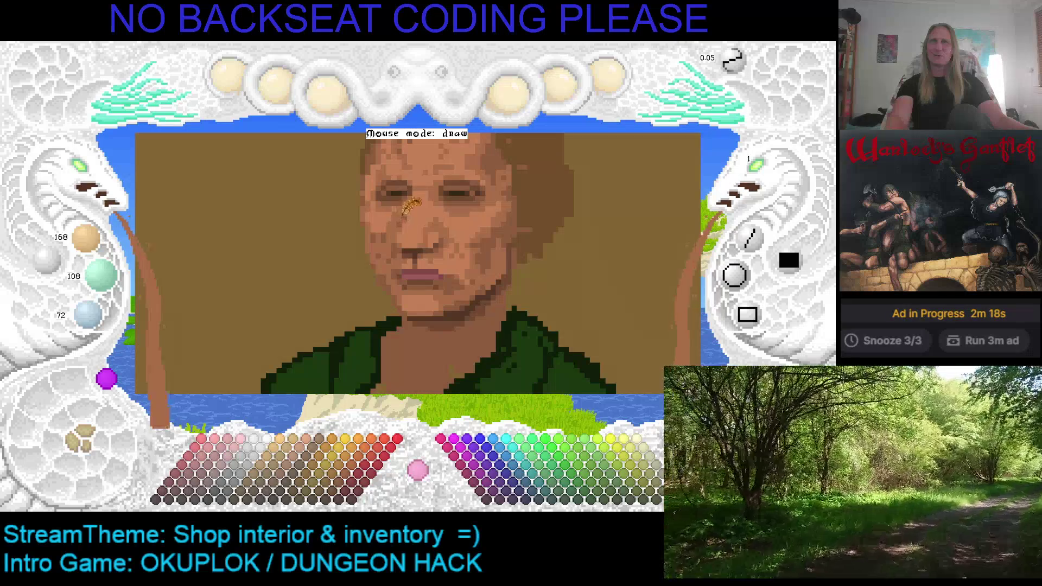
right_click(405, 212)
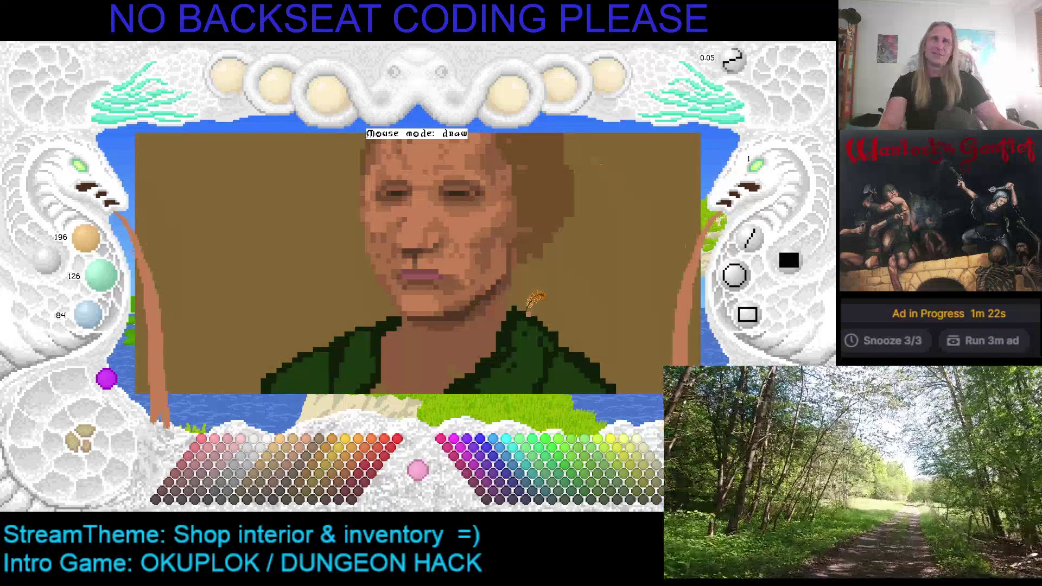
Step: Step through skin shades, then sample the 112/77/42 brown right beside the ear
scroll(497, 236, "down", 1)
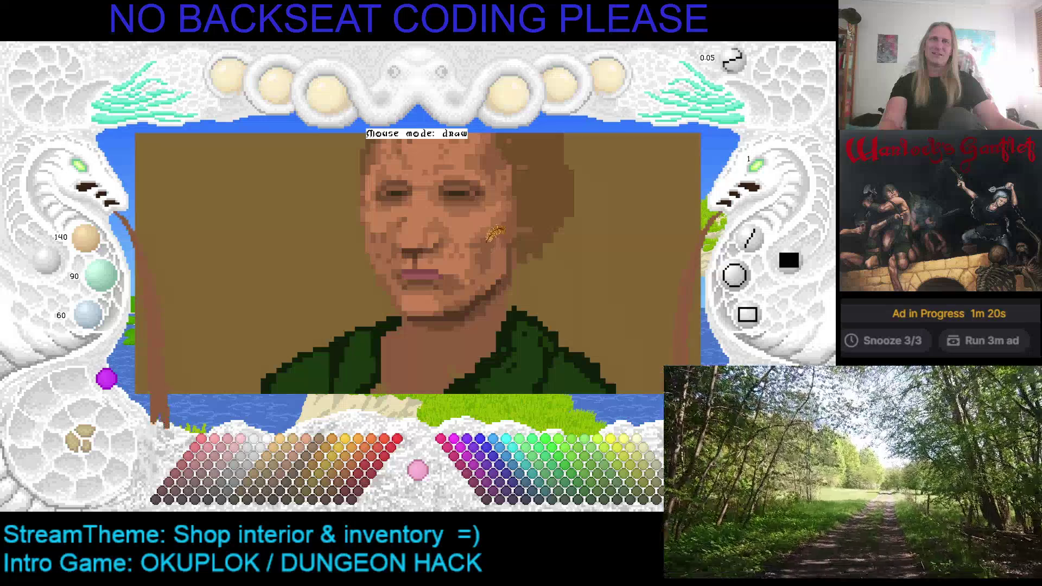
scroll(495, 225, "up", 1)
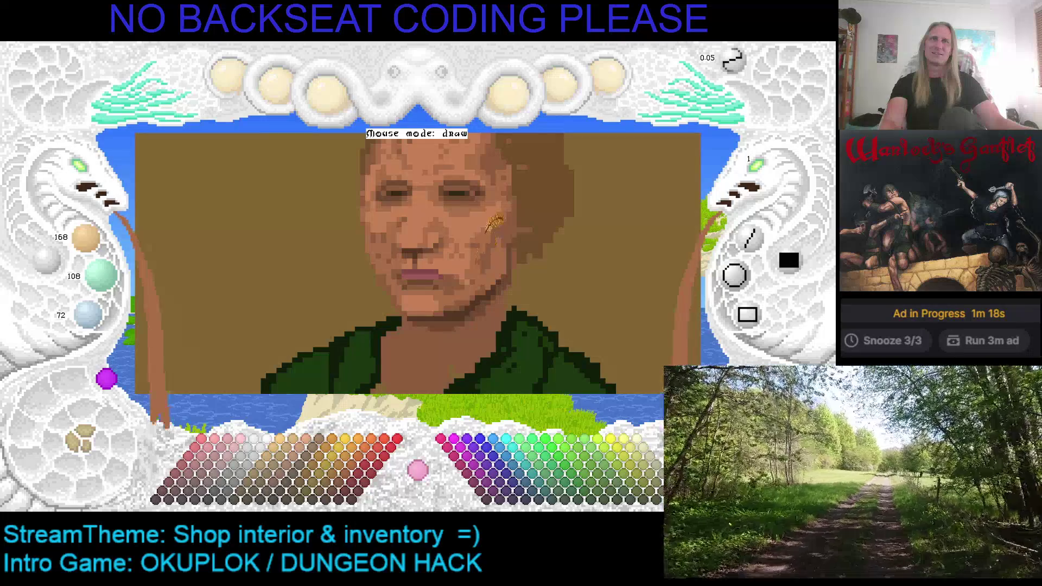
scroll(513, 222, "down", 1)
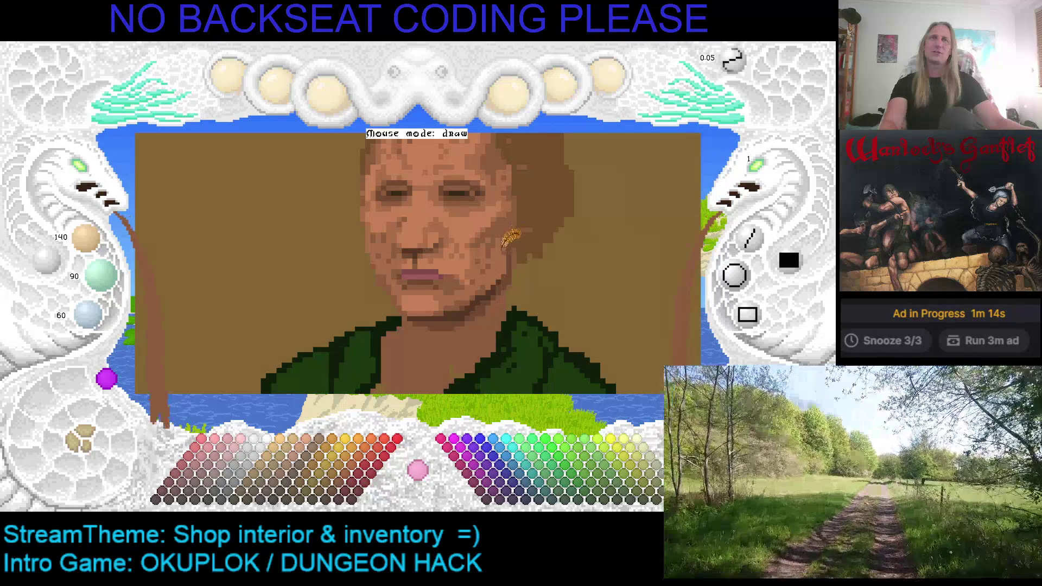
scroll(510, 238, "up", 1)
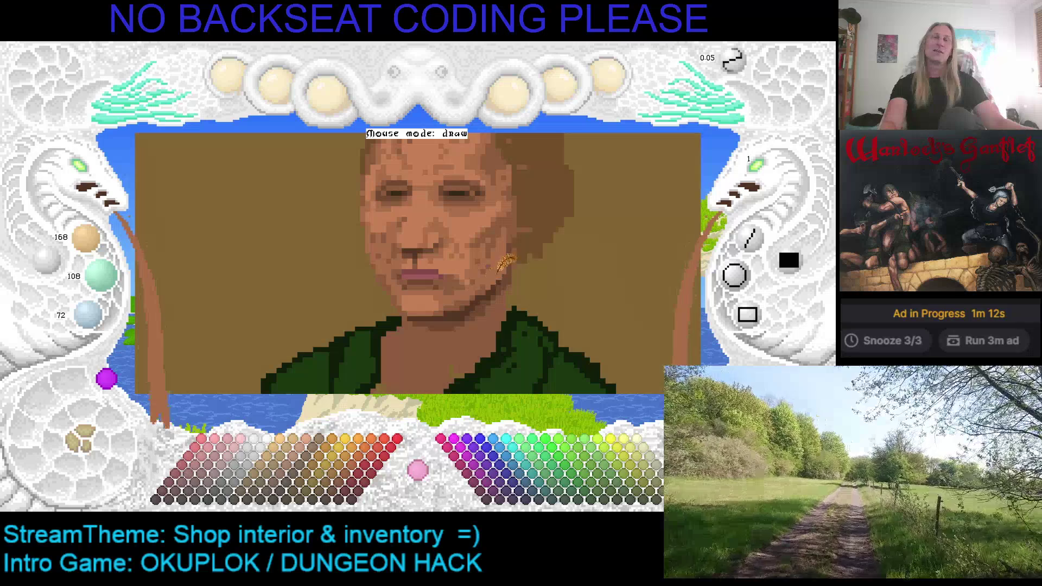
scroll(507, 271, "down", 3)
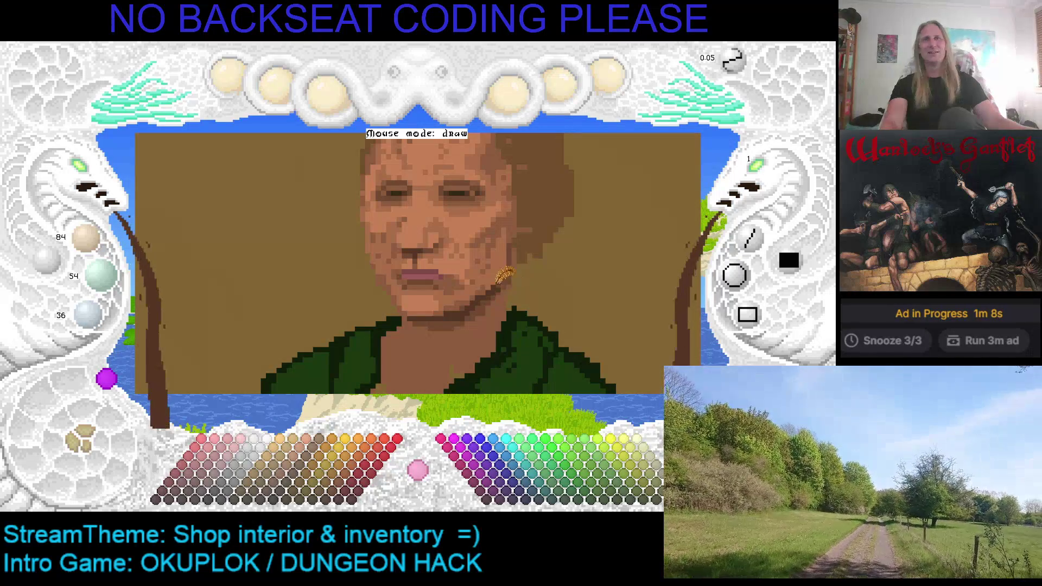
scroll(514, 267, "up", 1)
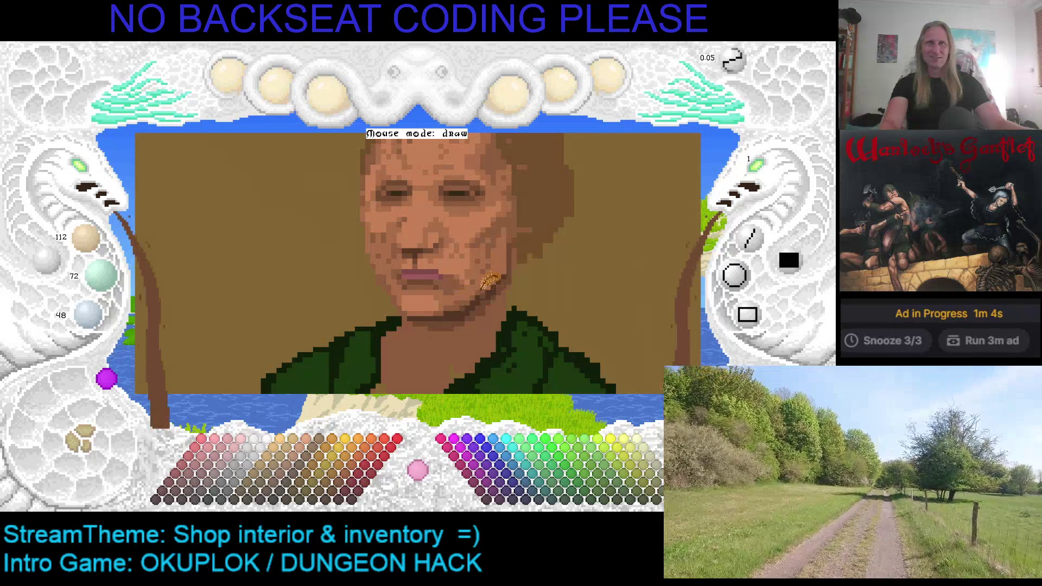
scroll(520, 244, "up", 1)
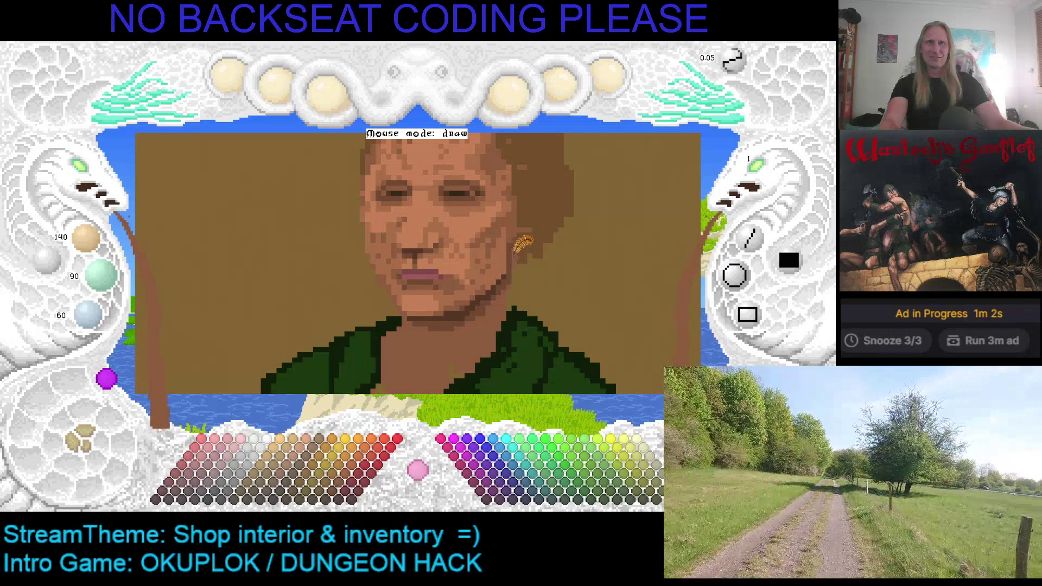
key("c")
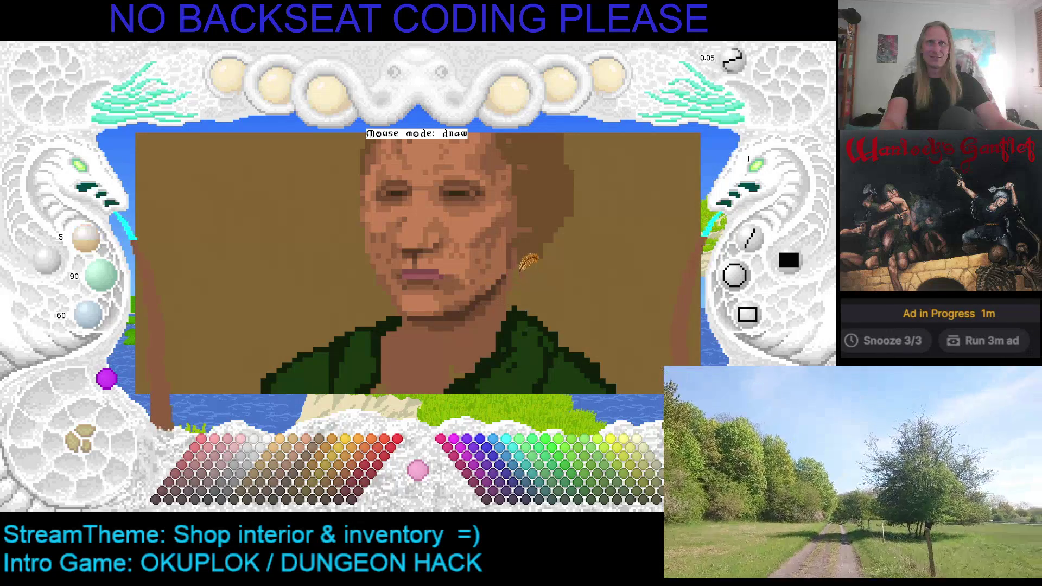
right_click(524, 238)
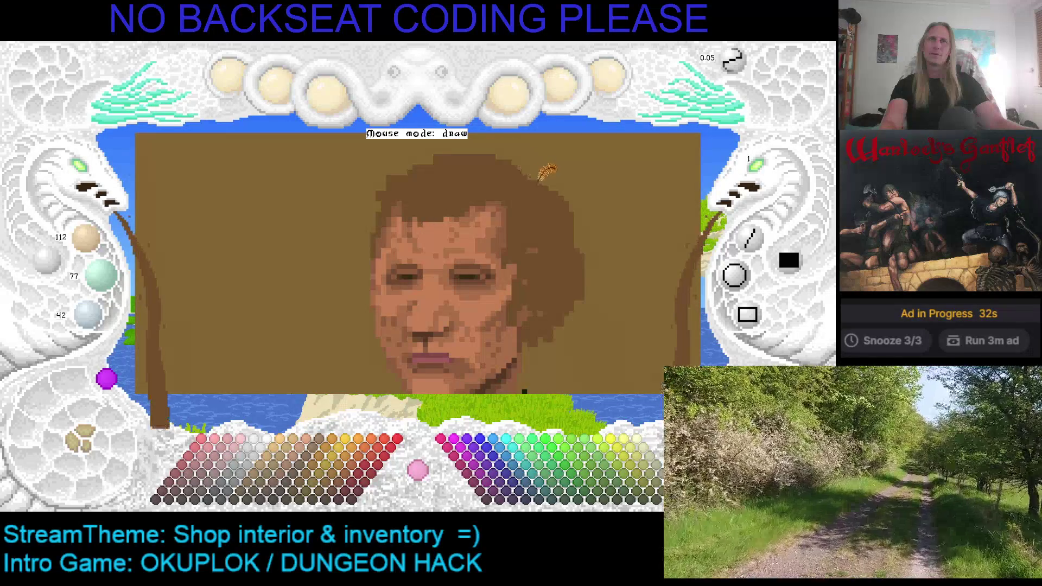
Step: Sample the 196/126/84 skin tone from the nose and speckle it over the right cheek
scroll(551, 225, "down", 2)
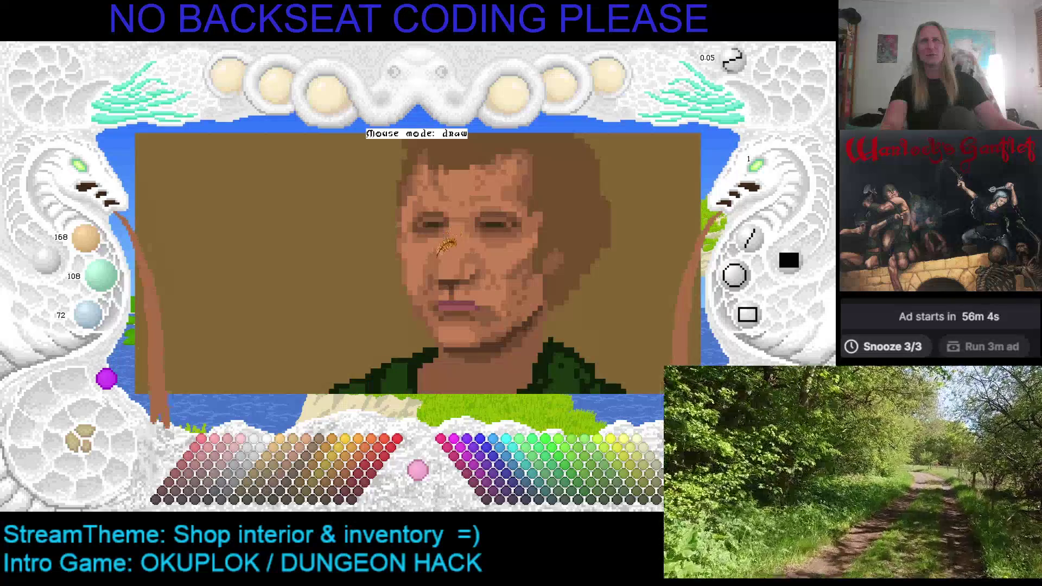
right_click(445, 266)
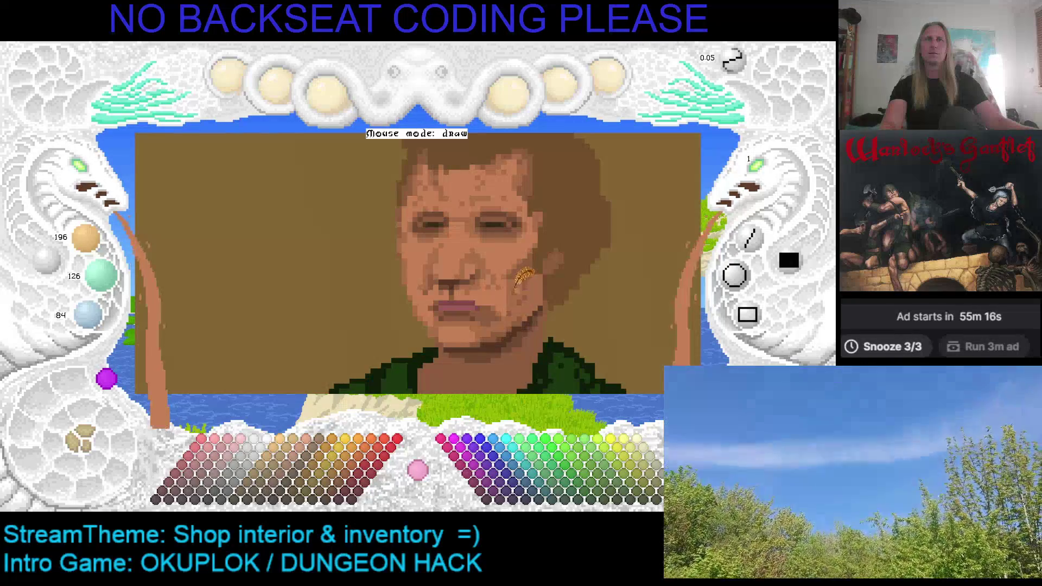
mouse_move(500, 319)
left_mouse_down()
mouse_move(507, 304)
mouse_move(491, 332)
mouse_move(475, 334)
left_mouse_up()
Step: Zoom out from the cheek and sample a colour from the shopkeeper's hair
scroll(489, 328, "down", 1)
scroll(493, 325, "up", 1)
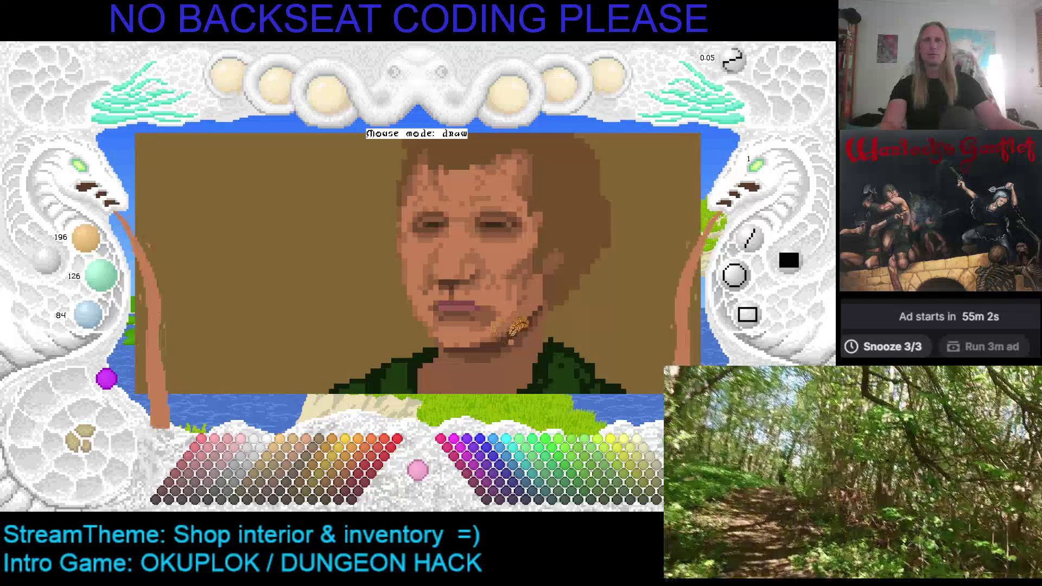
scroll(87, 173, "up", 2)
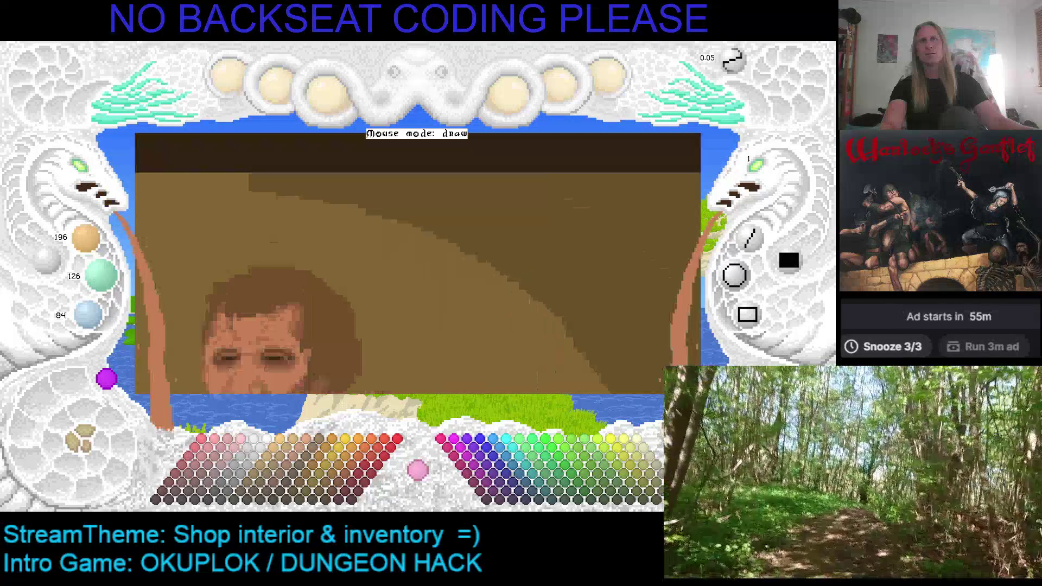
scroll(87, 173, "down", 3)
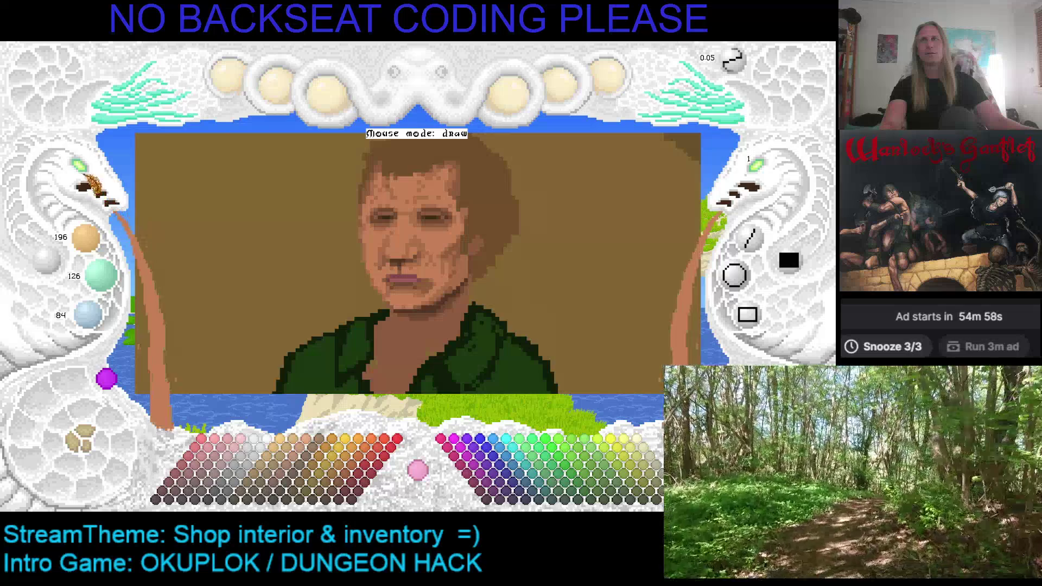
scroll(89, 184, "down", 2)
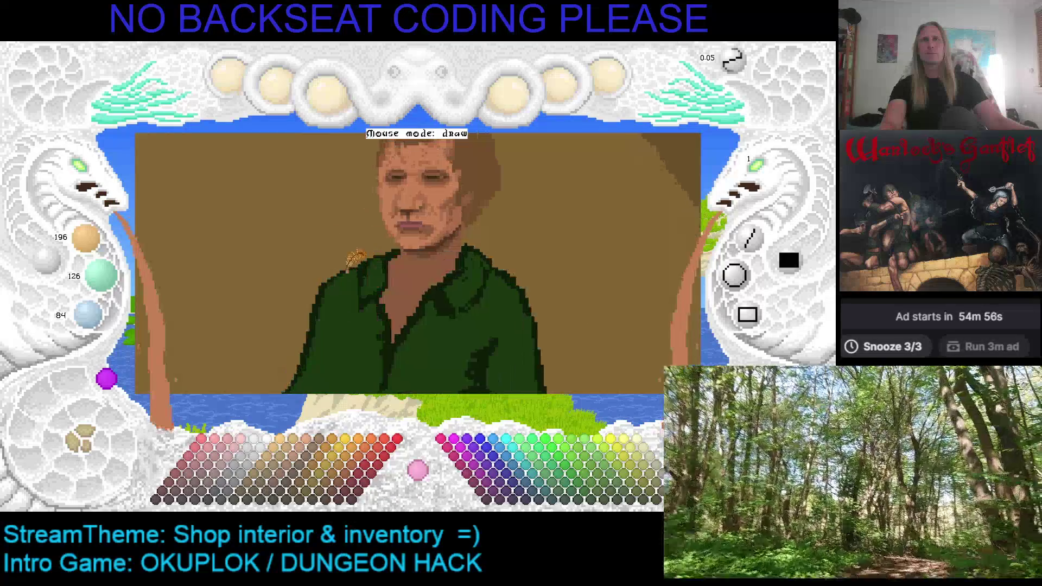
scroll(82, 174, "down", 2)
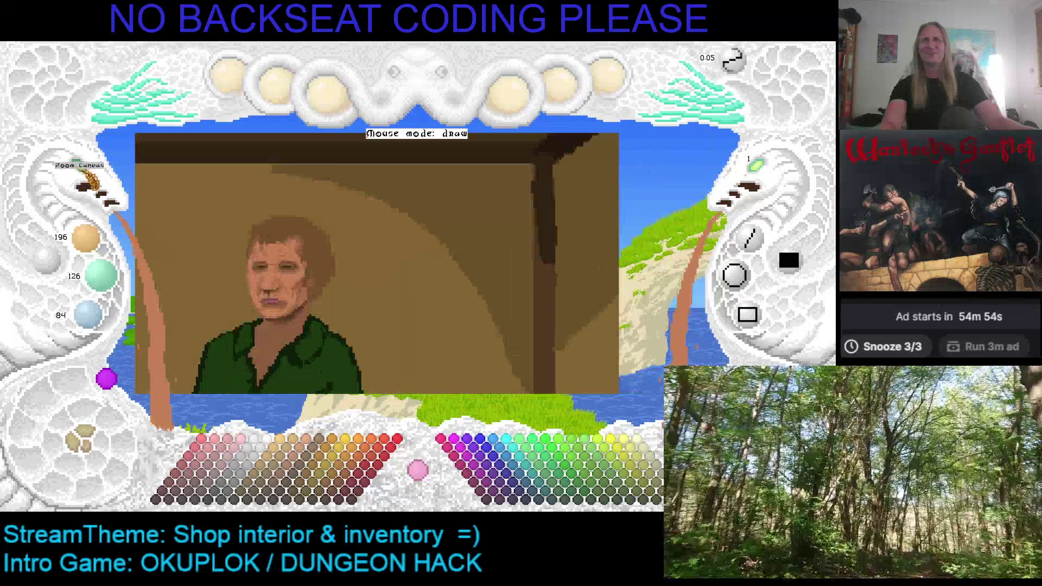
scroll(81, 173, "up", 1)
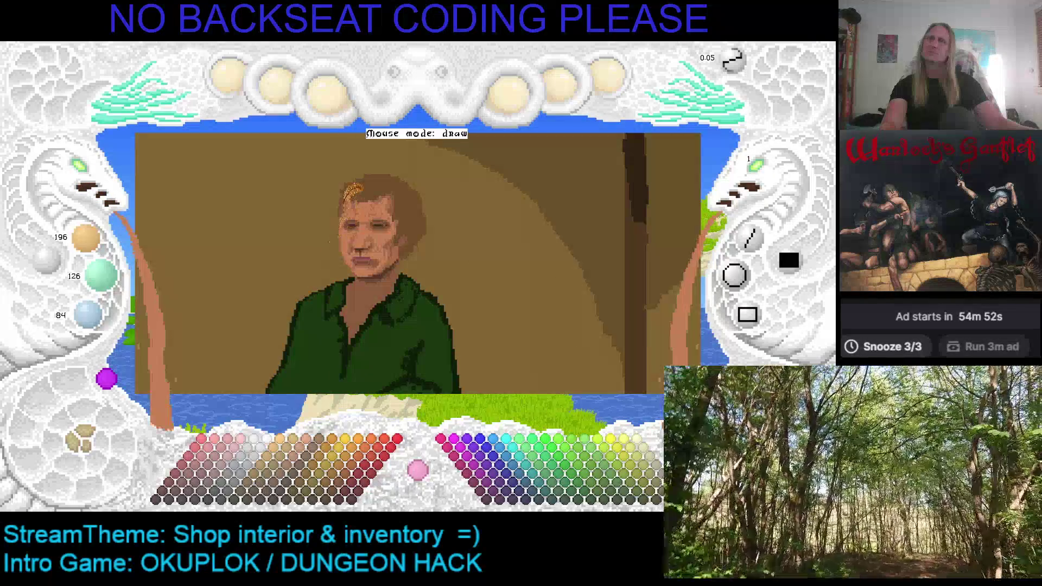
right_click(351, 182)
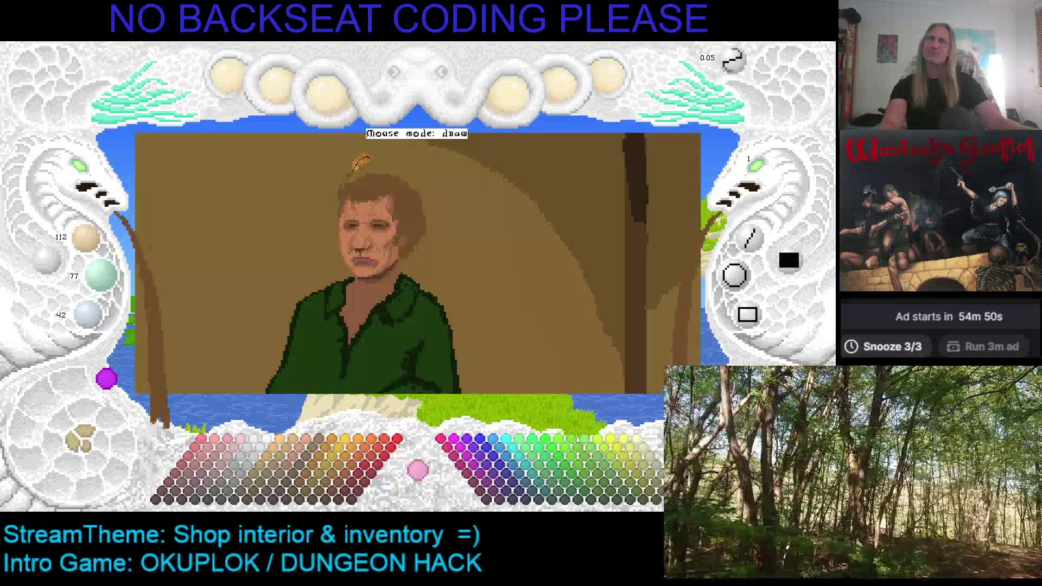
scroll(244, 356, "up", 3)
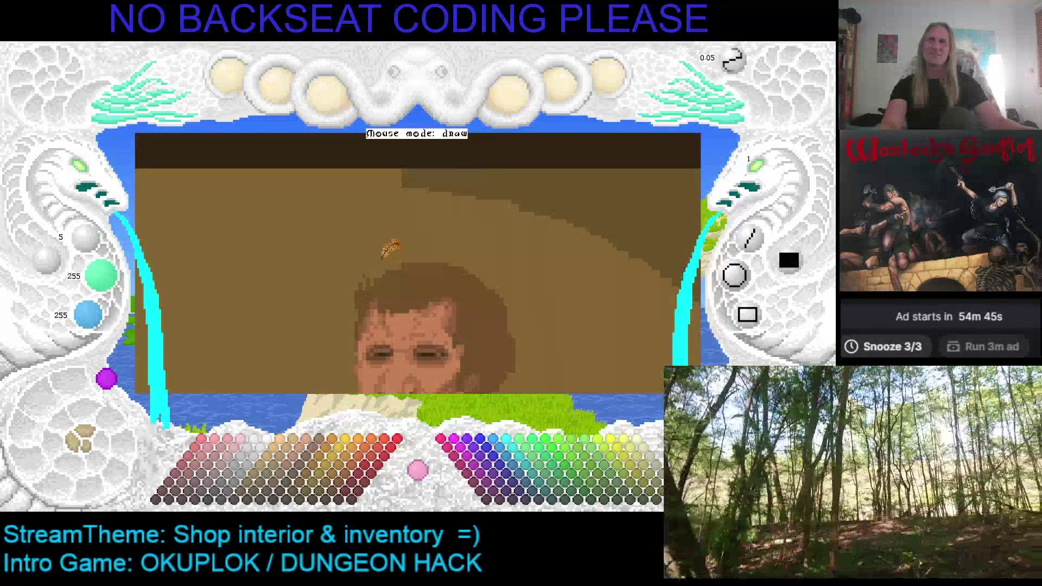
Step: Restore hair brown 112/77/42 as the drawing colour with X and a fresh sample from the hair
key("x")
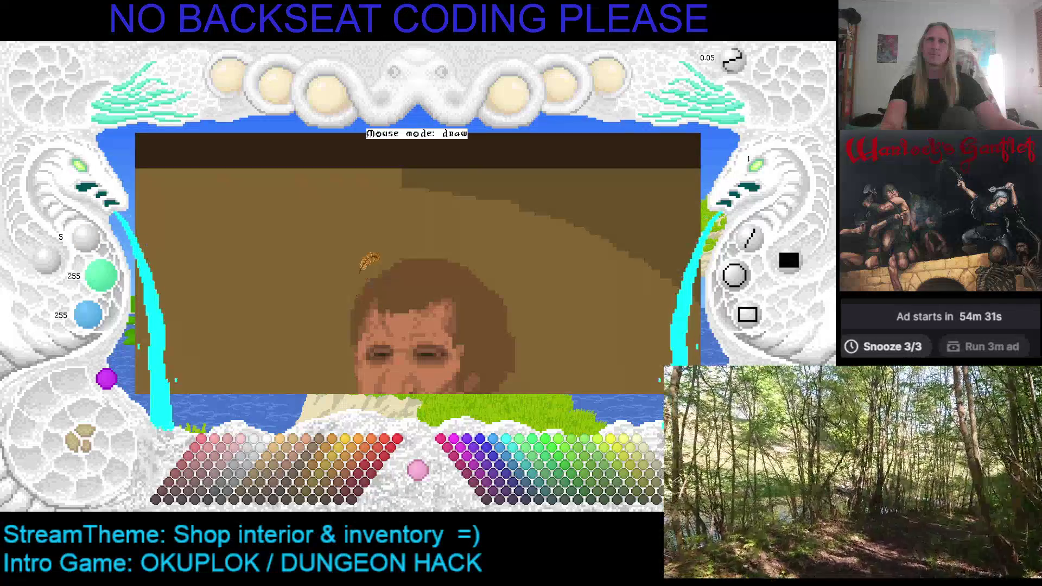
scroll(366, 255, "down", 3)
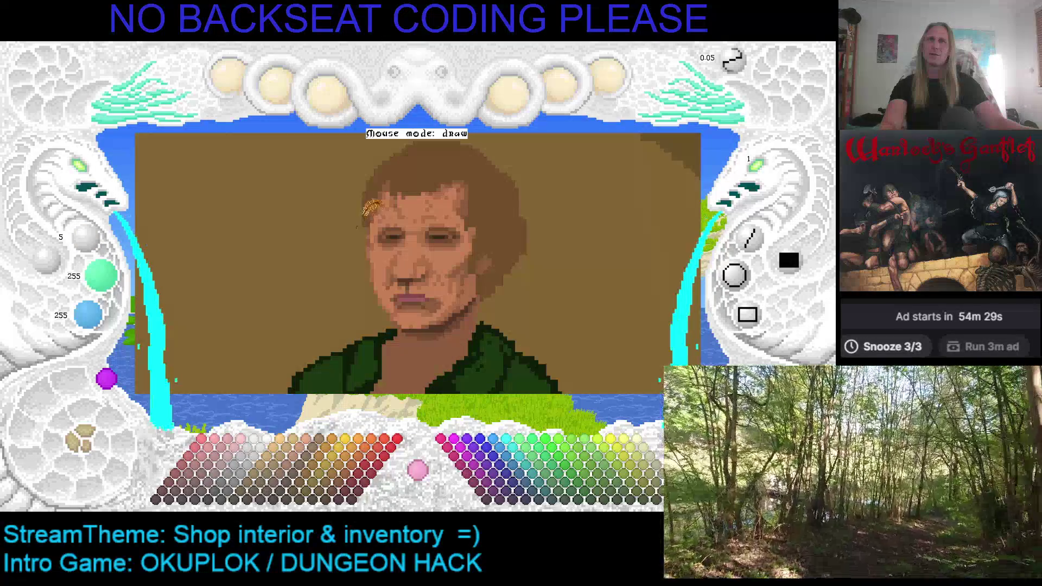
right_click(371, 213)
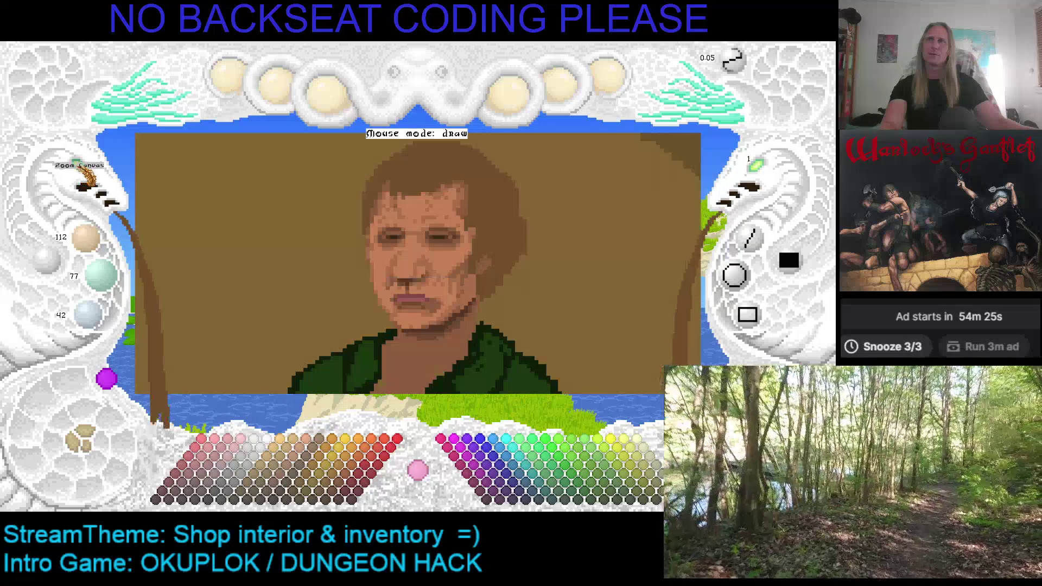
scroll(394, 209, "down", 2)
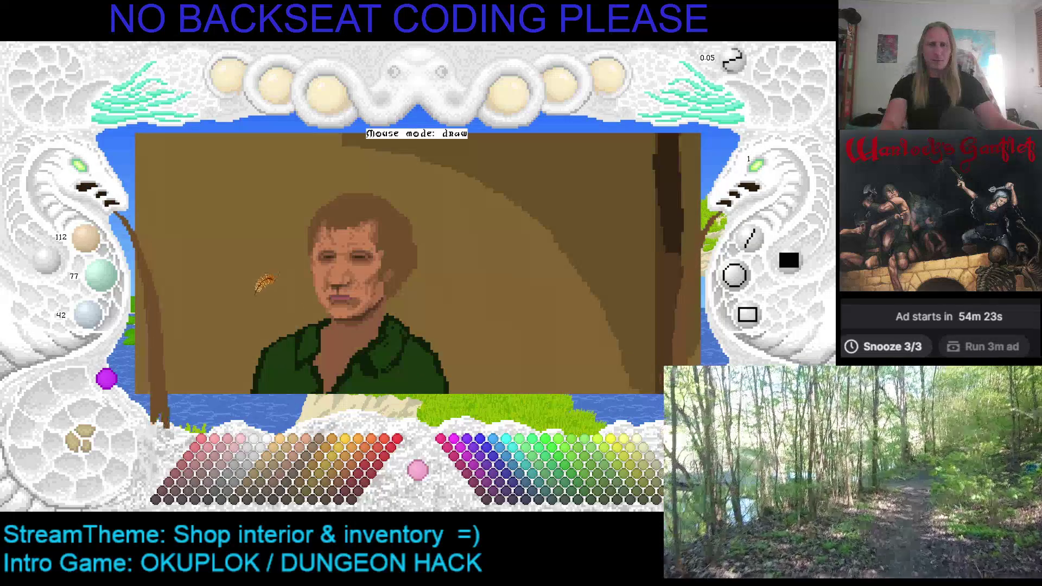
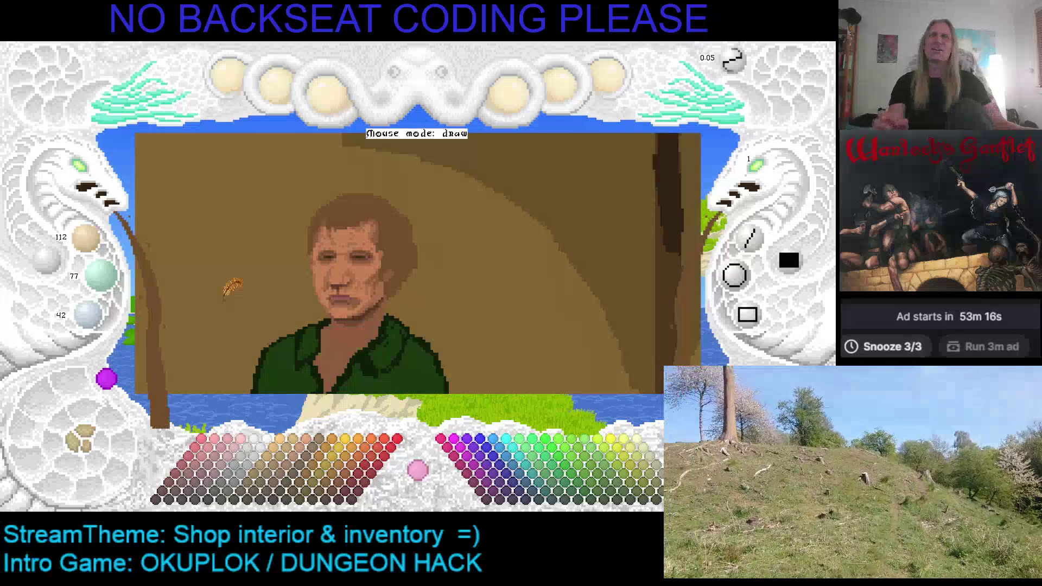
Step: Zoom and pan the canvas in on the shopkeeper's face
scroll(271, 228, "down", 2)
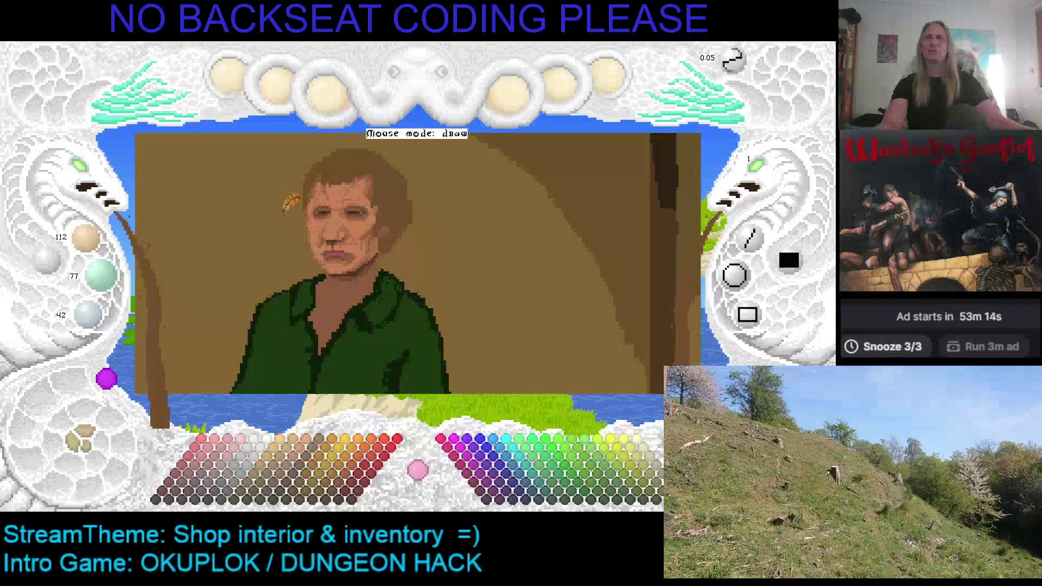
scroll(418, 263, "up", 3)
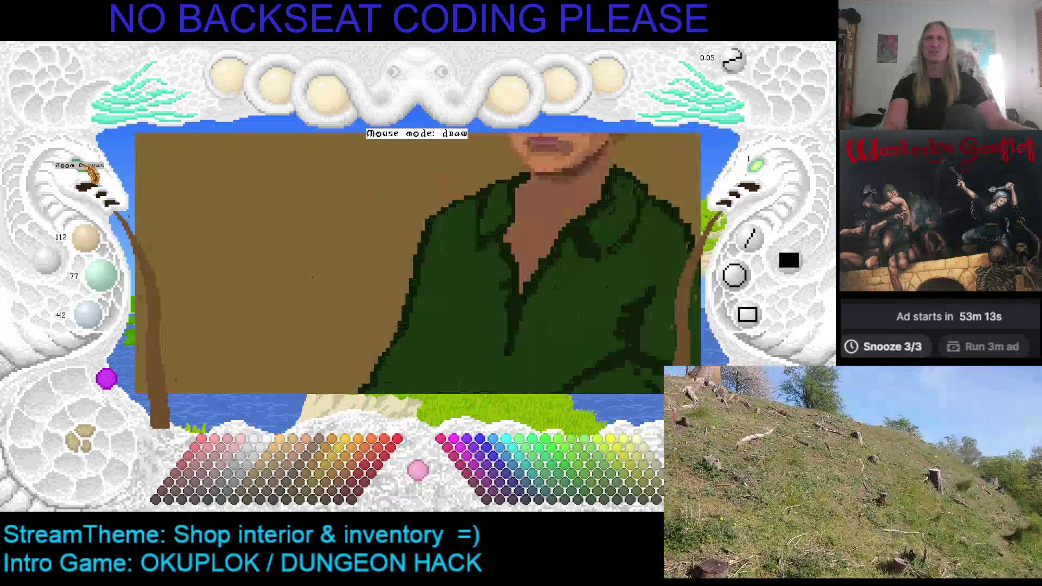
scroll(418, 263, "down", 2)
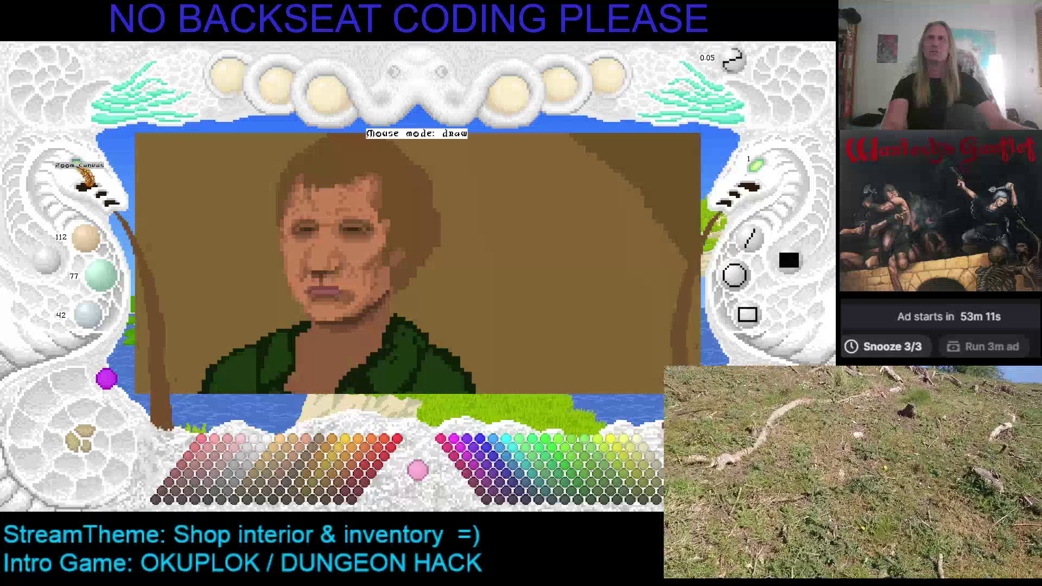
scroll(84, 173, "up", 2)
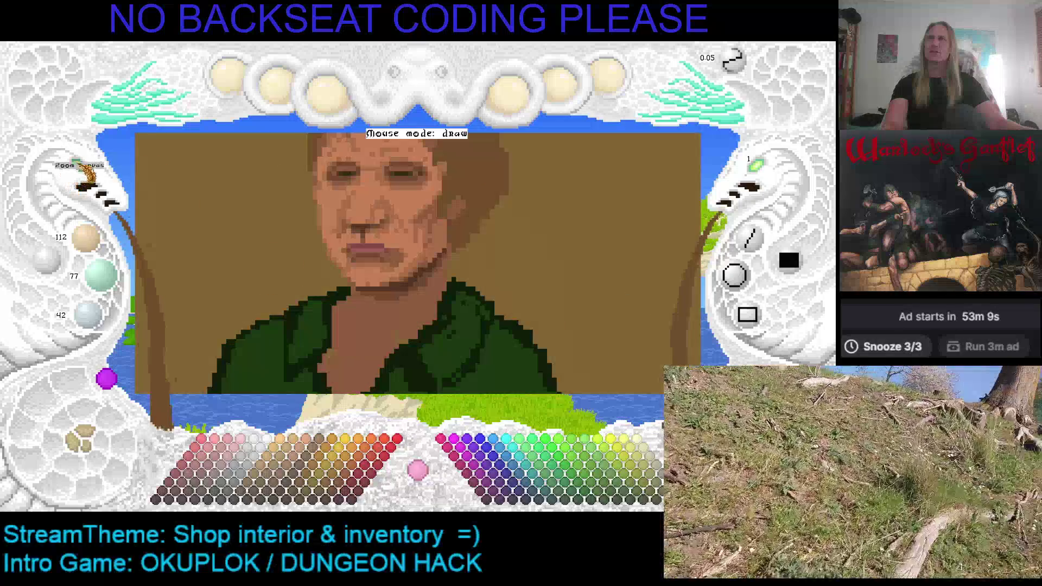
scroll(380, 207, "up", 2)
scroll(353, 260, "down", 2)
scroll(331, 299, "up", 2)
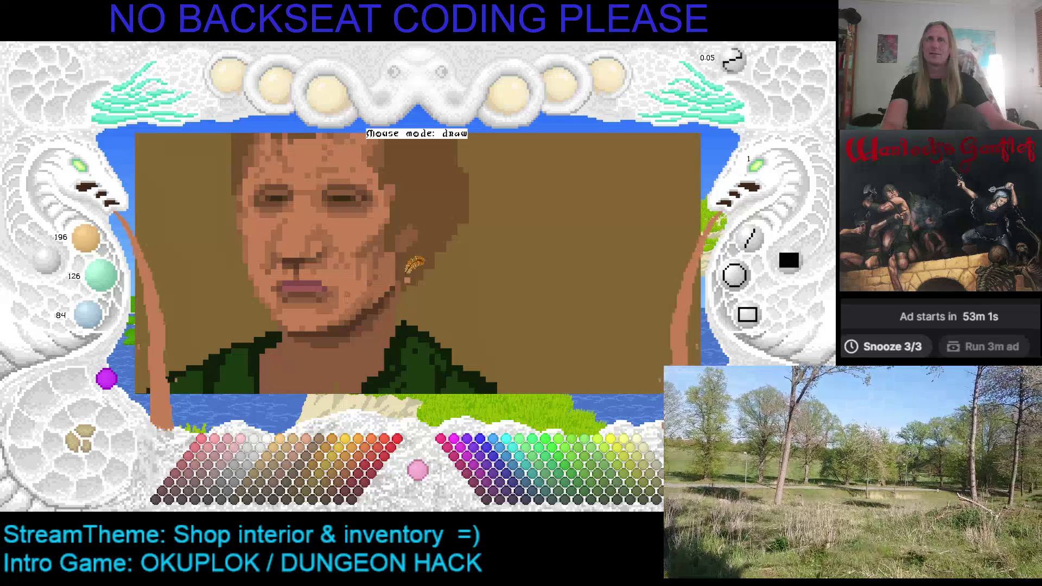
key("Left")
key("Up")
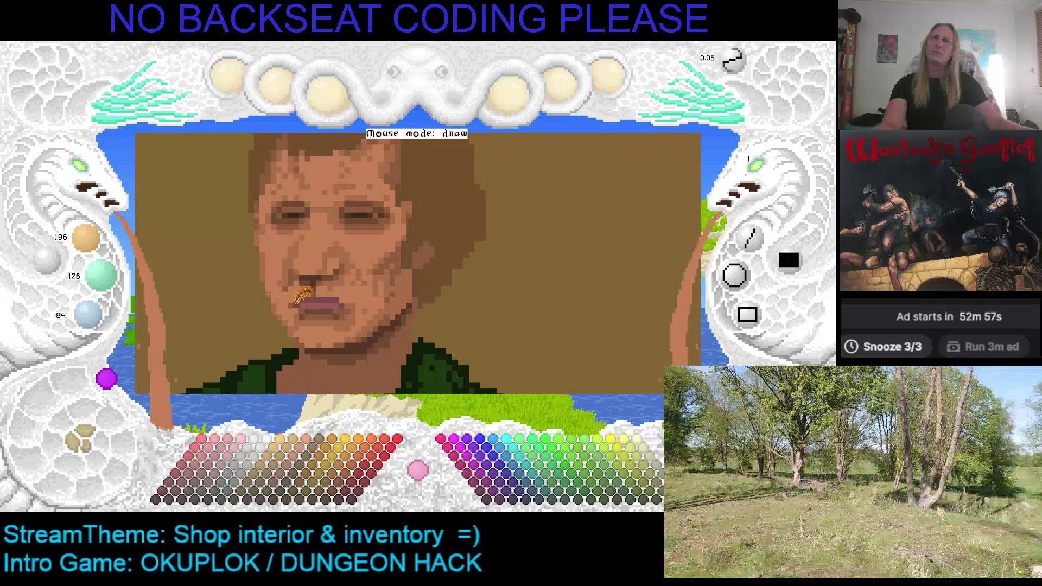
Step: Sample the skin tone 196/126/84 from his cheek as the drawing colour
right_click(300, 295)
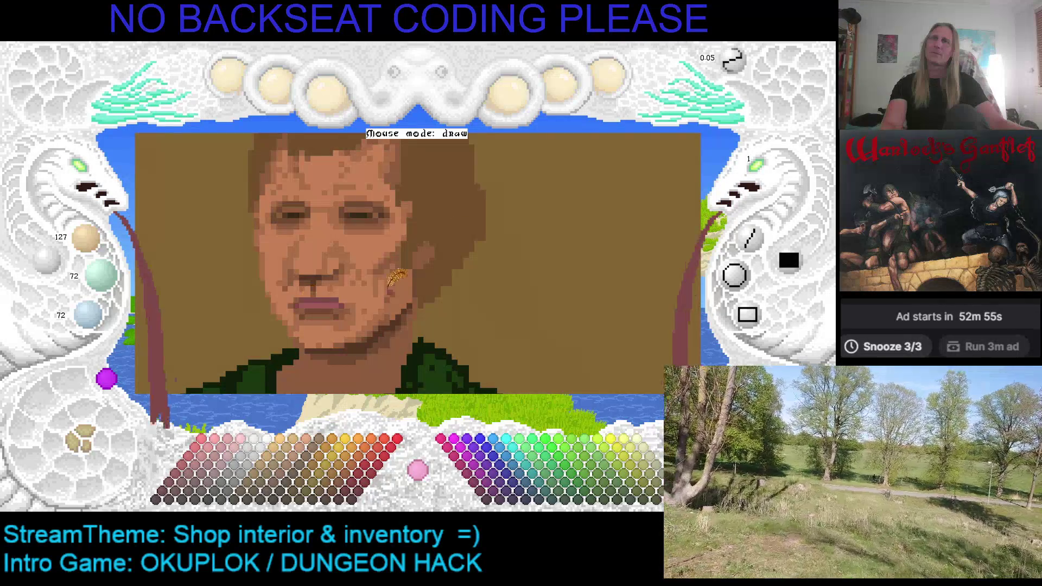
key("Up")
key("Right")
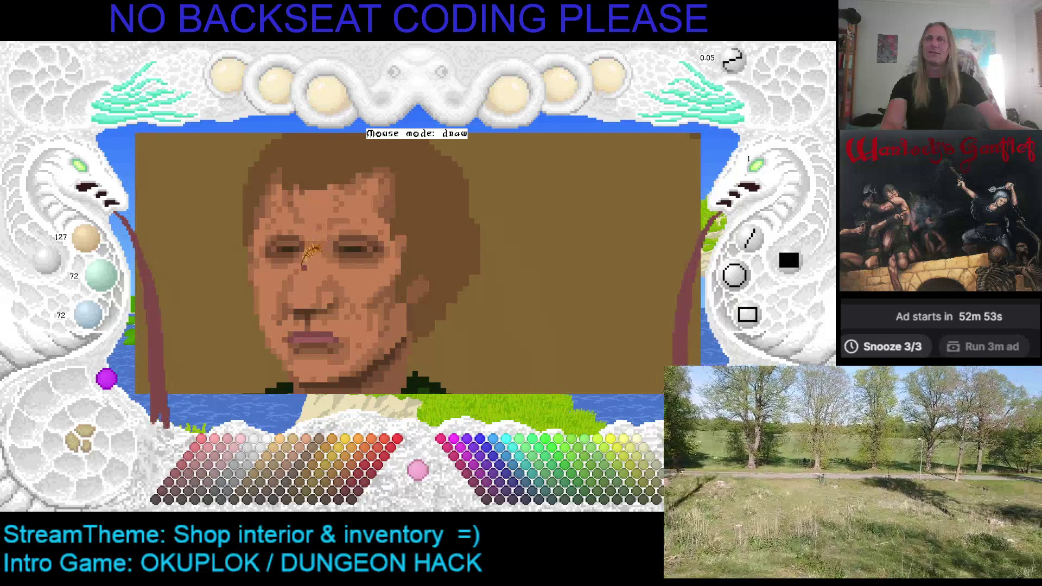
right_click(300, 270)
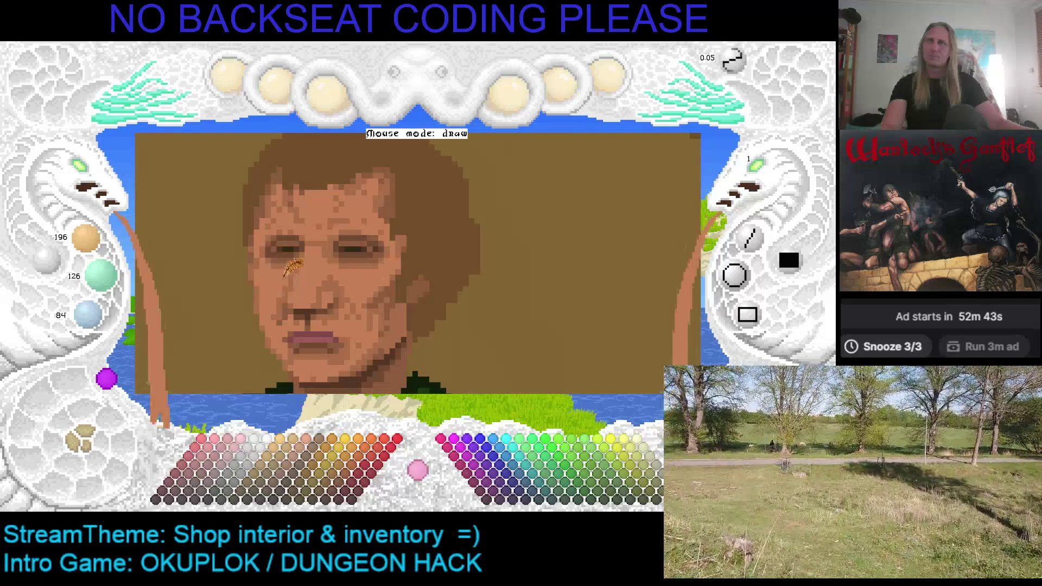
Step: Save the shop interior portrait, export it for the game as XMF, and quit Kaleidomancer
mouse_move(364, 301)
left_mouse_down()
mouse_move(350, 263)
mouse_move(476, 270)
left_mouse_up()
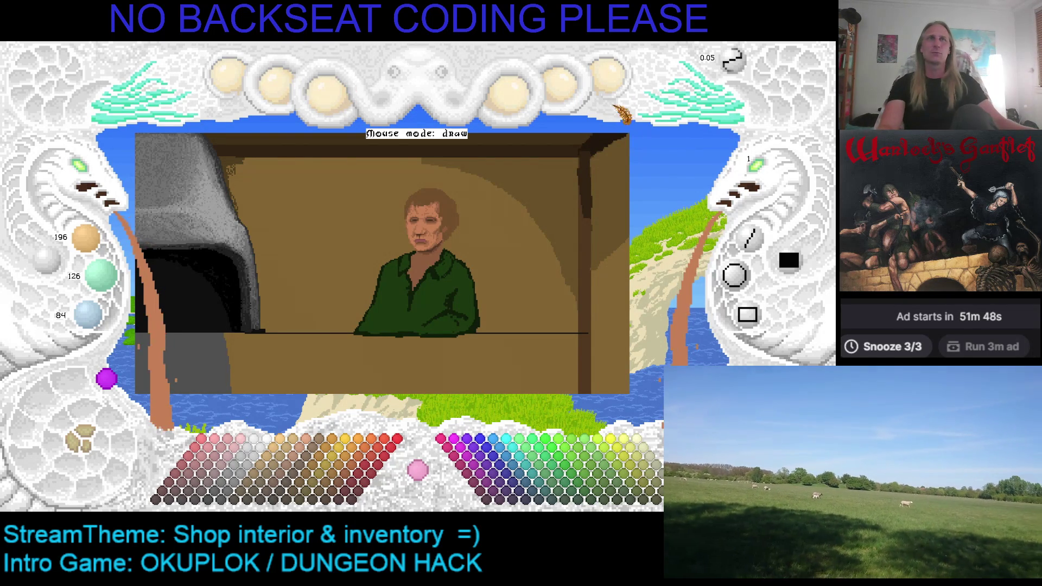
left_click(608, 79)
left_click(601, 277)
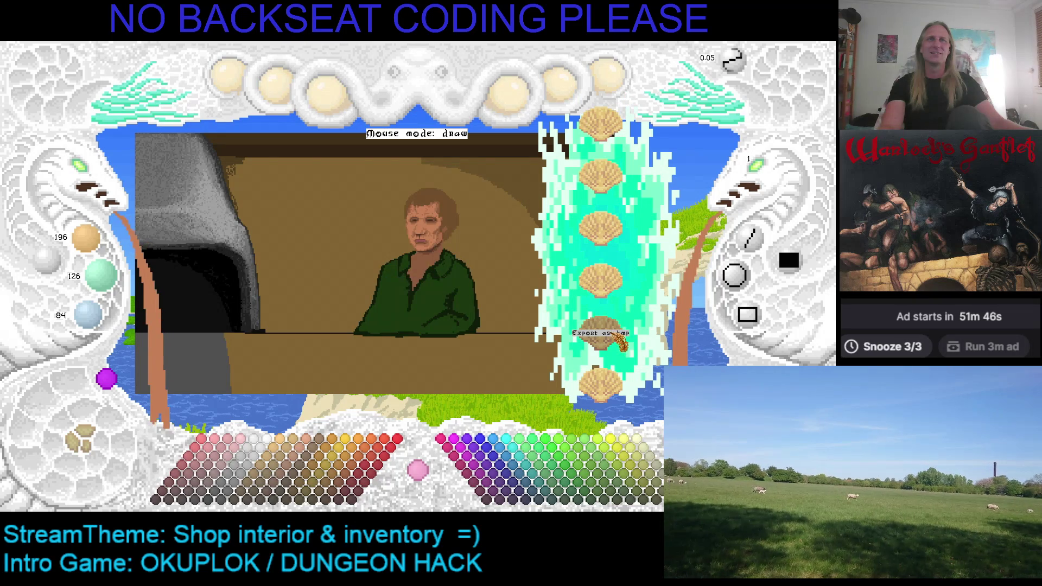
left_click(608, 92)
left_click(607, 92)
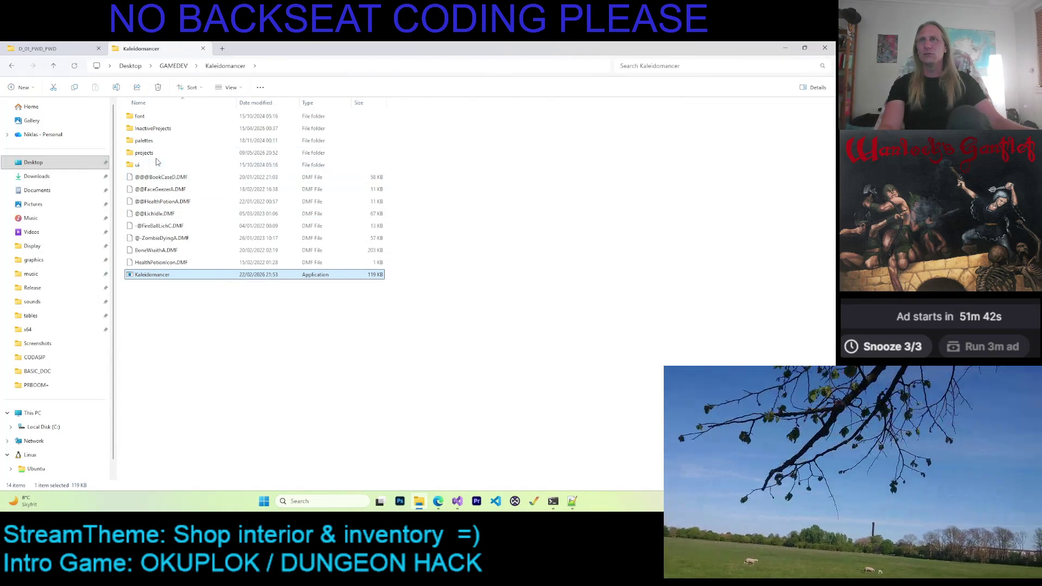
Step: Select the newly exported ShoppeInterior.KMF in the projects › ShoppeInterior folder
double_click(156, 155)
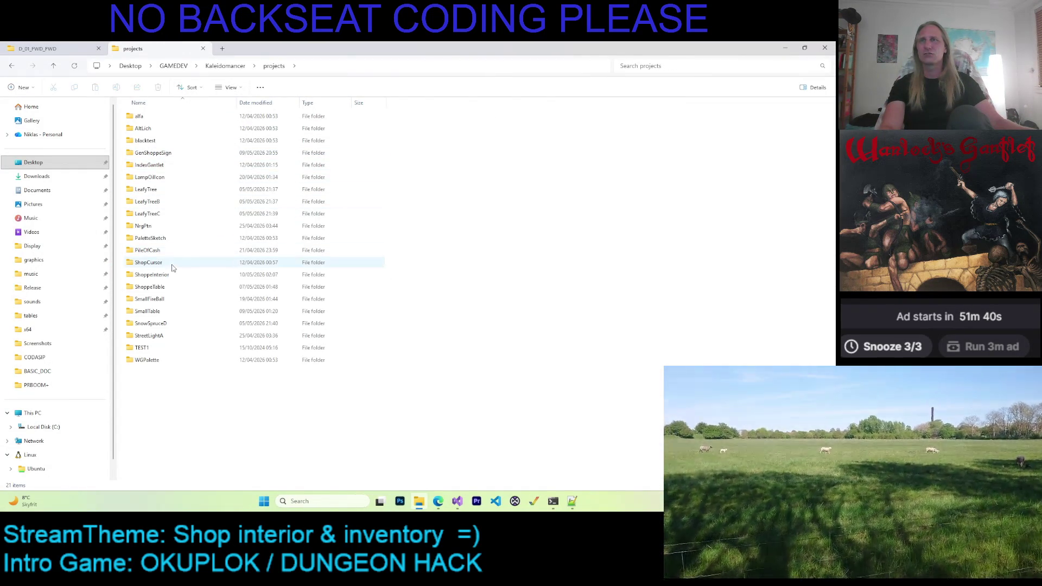
double_click(157, 274)
left_click(160, 140)
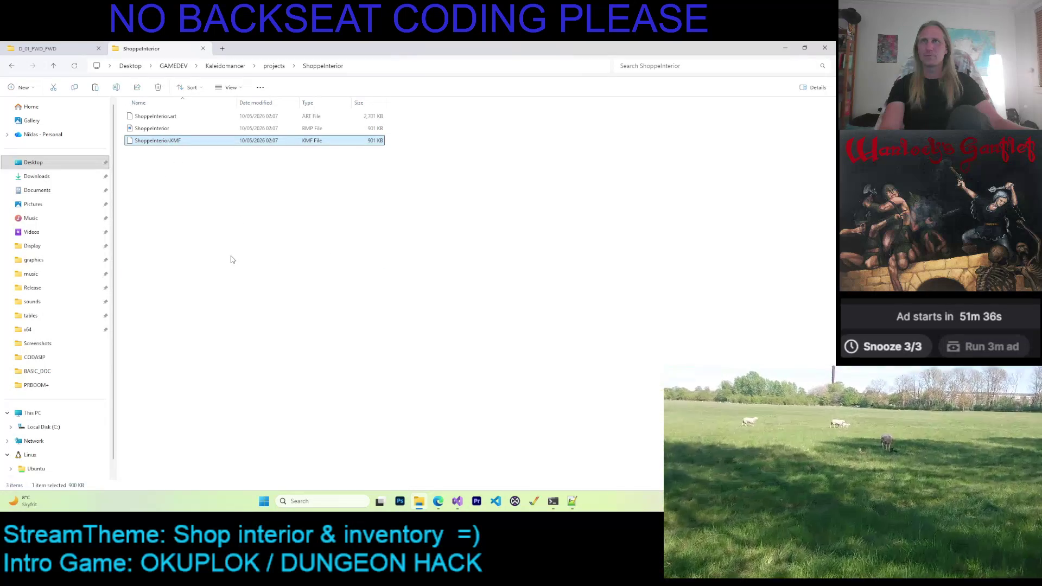
Step: Replace the old ShoppeInterior.KMF in D_01_FWD_FWD with the new file, then bring up Visual Studio
left_click(55, 48)
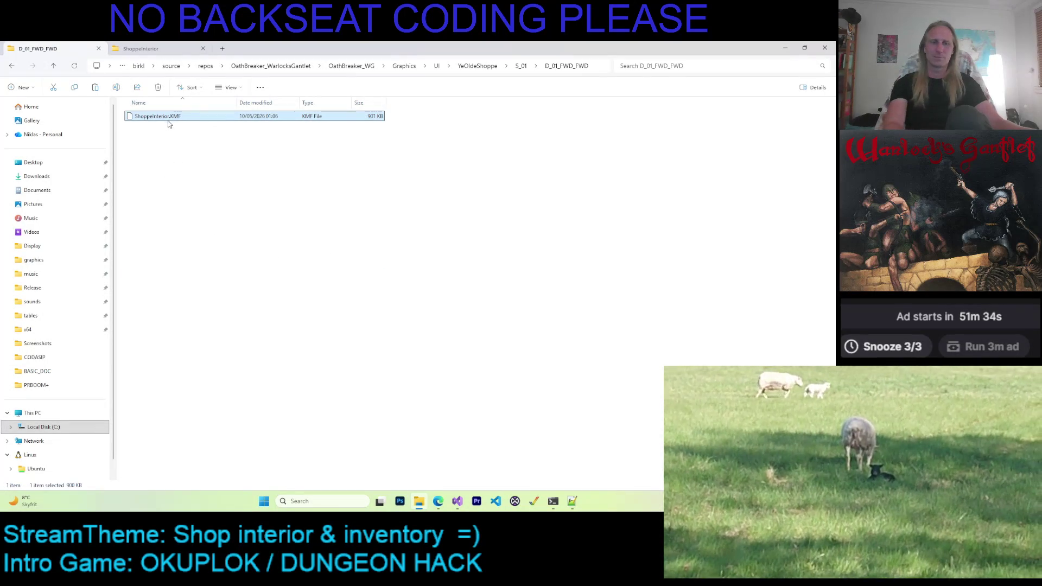
key("Delete")
key("ctrl+v")
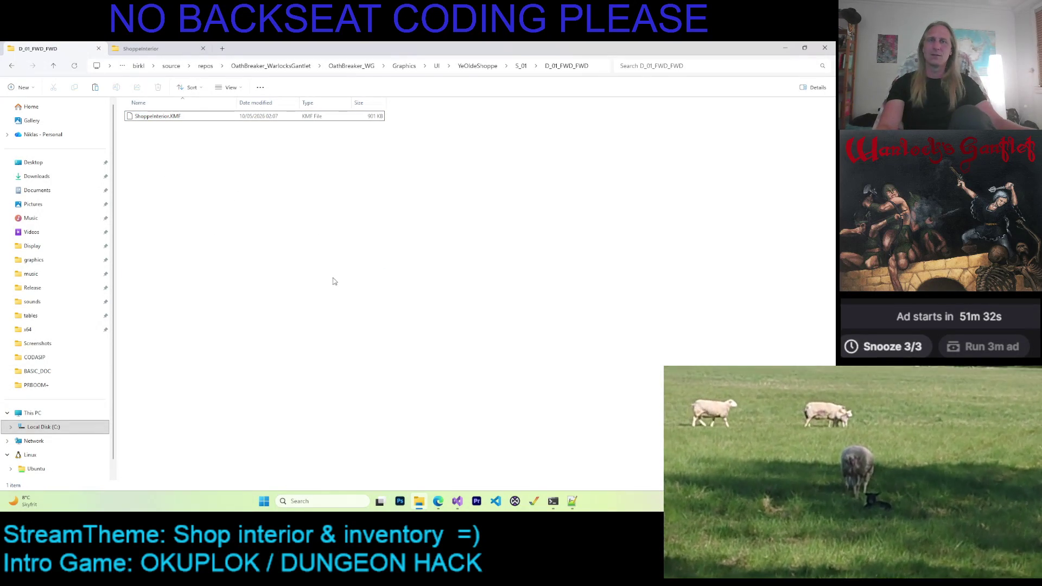
left_click(457, 501)
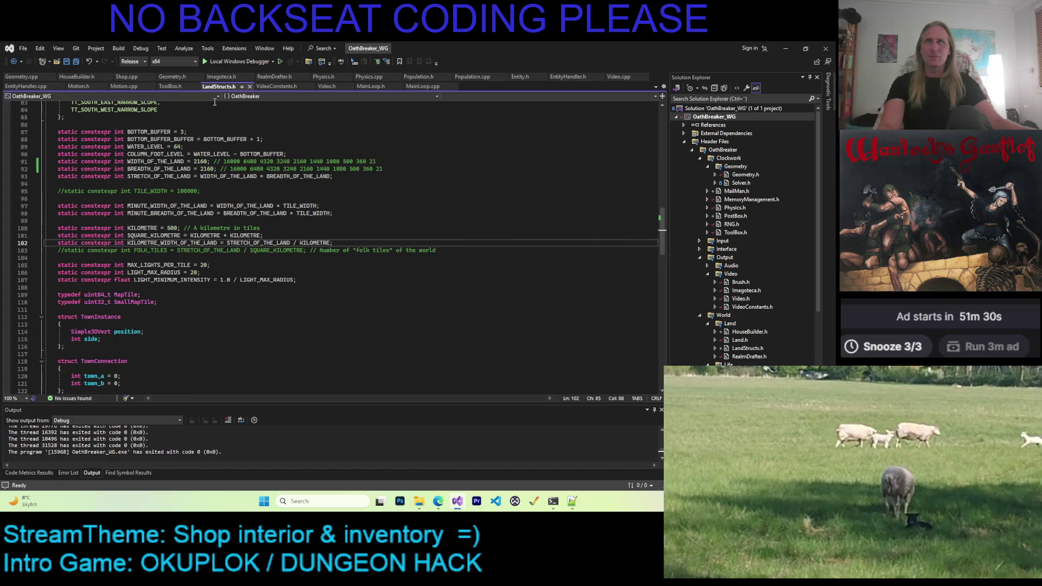
Step: Launch OathBreaker with Local Windows Debugger and play through to the shop with the new portrait
left_click(219, 64)
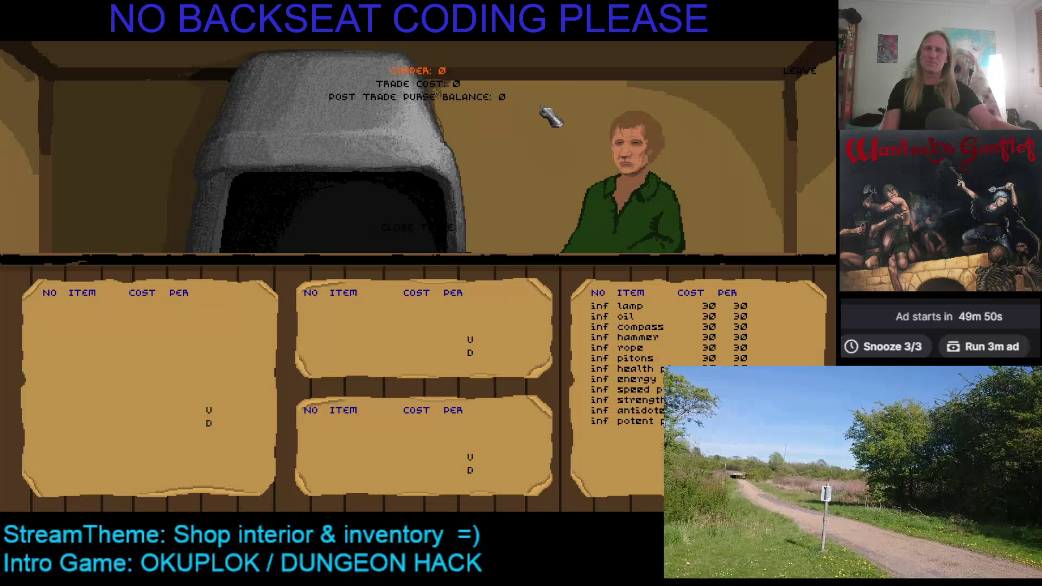
Step: Leave the shop for the town street, exit the game with Escape, and refocus the LandStructs.h editor
left_click(799, 71)
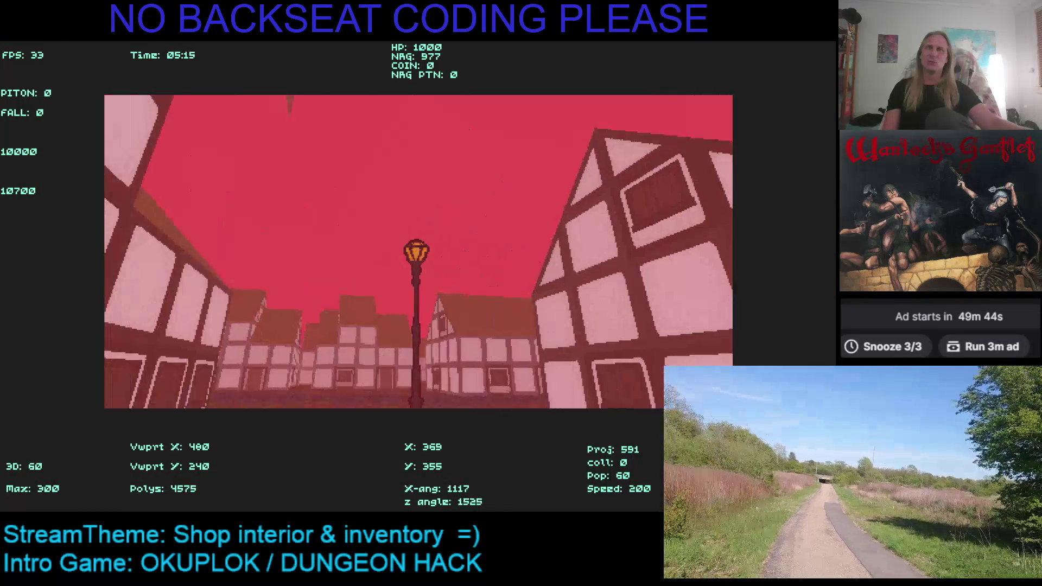
key("Escape")
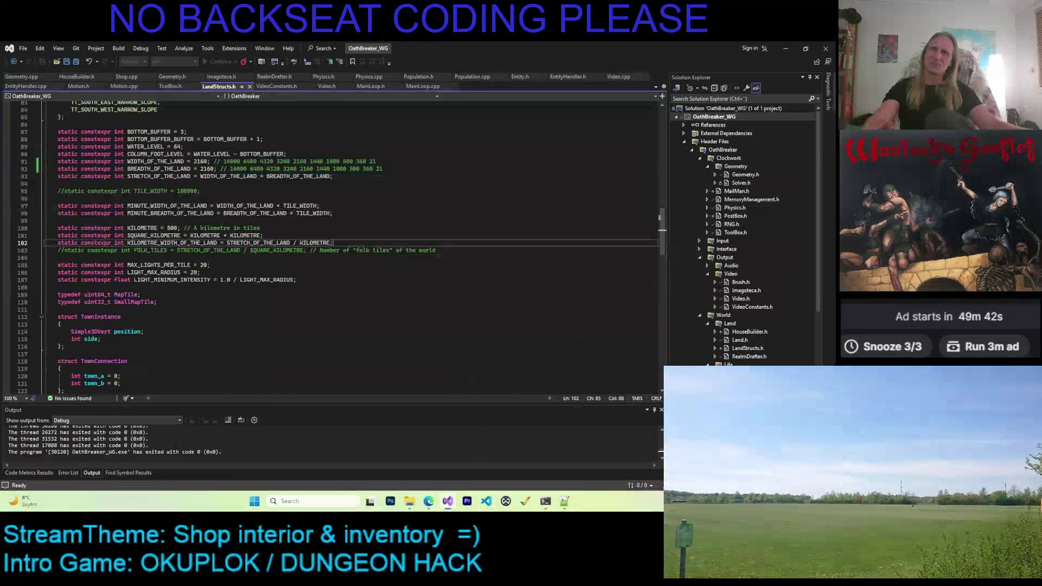
left_click(441, 169)
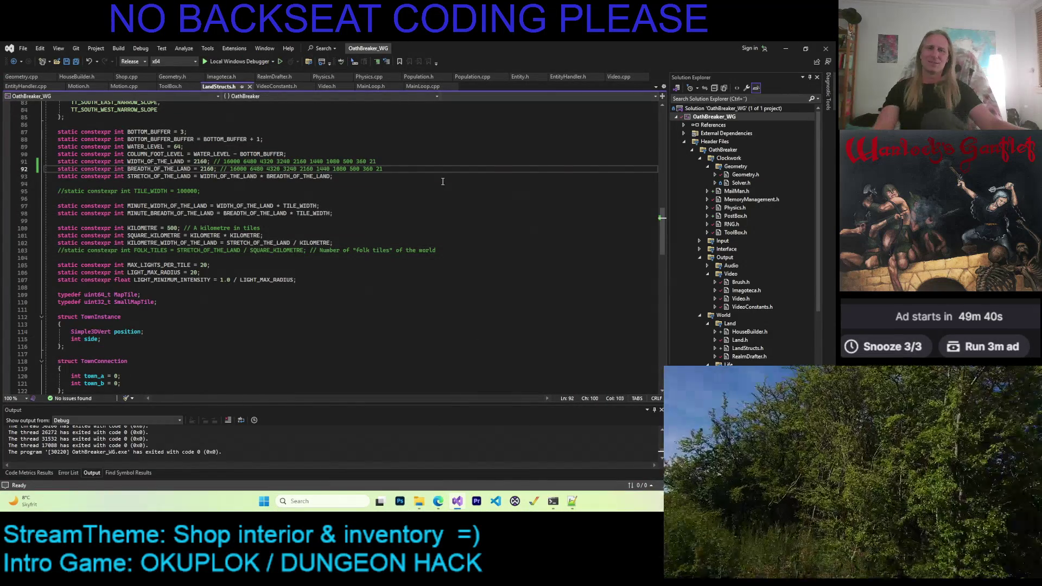